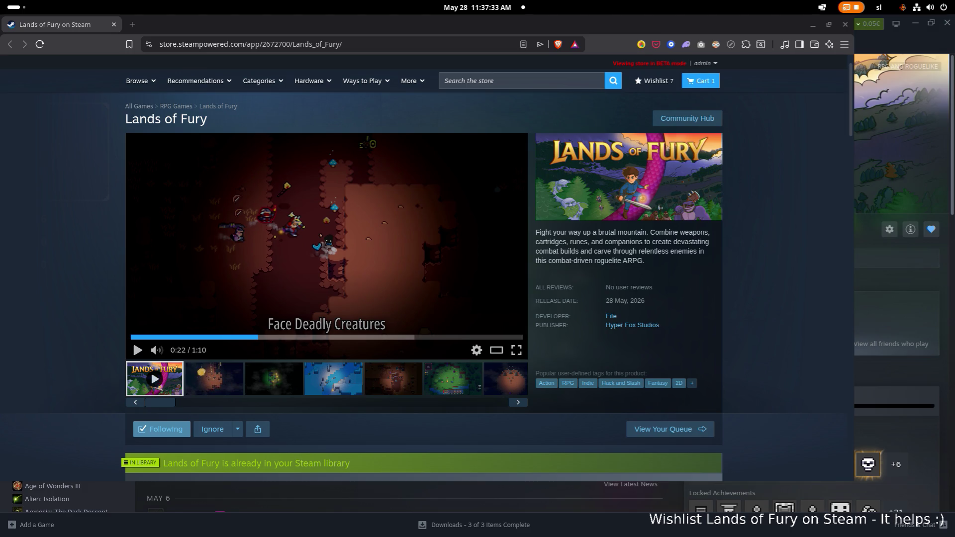
Switch to the SteamDB Lands of Fury page and open its Screenshots section.
key(alt+Tab)
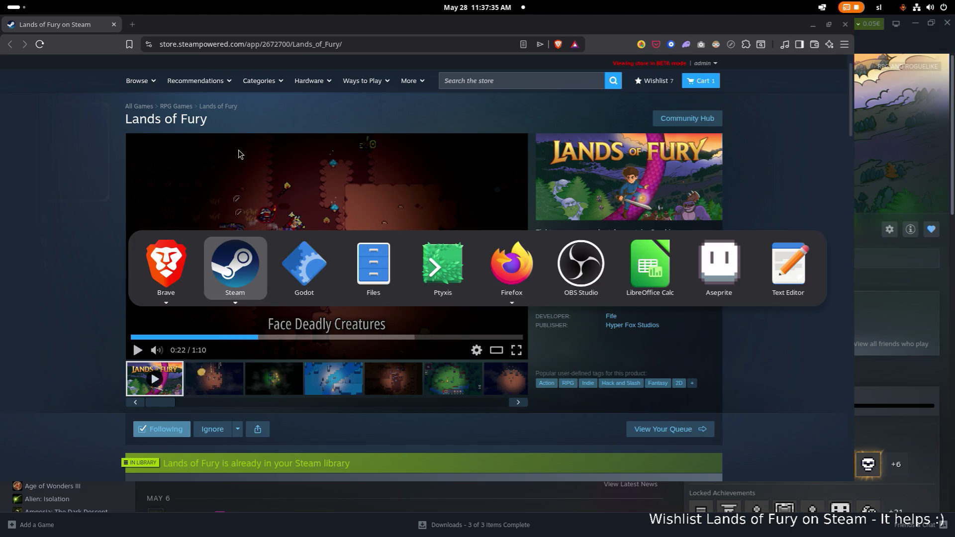
key(Escape)
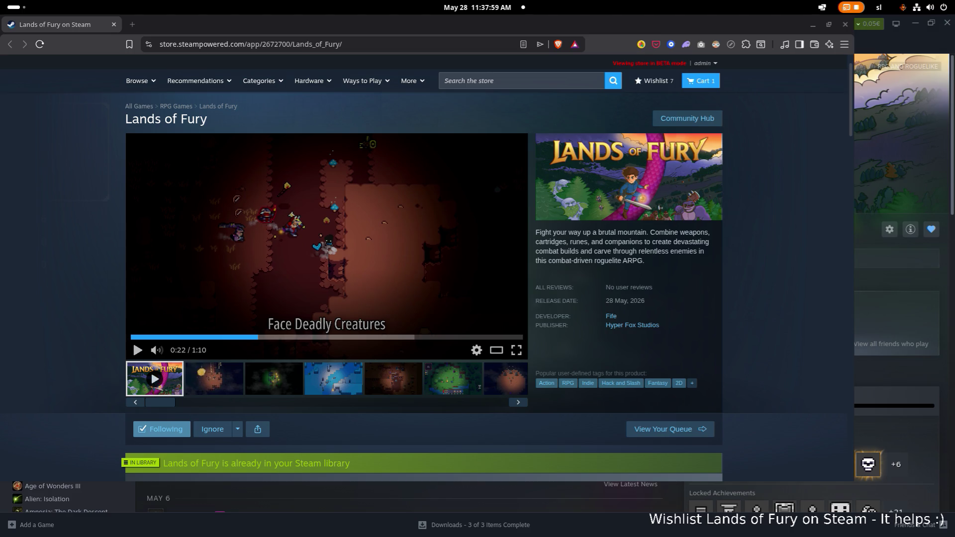
drag(149, 155, 424, 31)
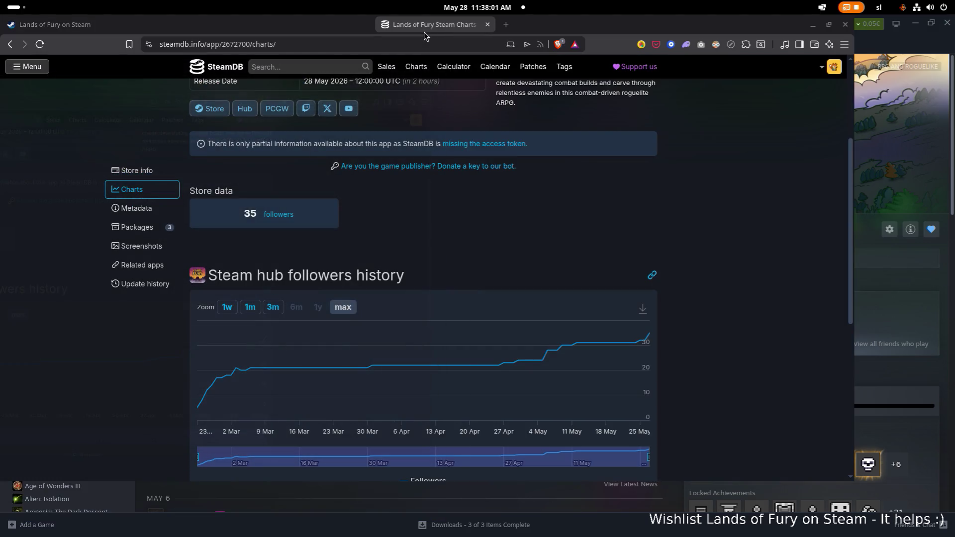
scroll(403, 207, down, 4)
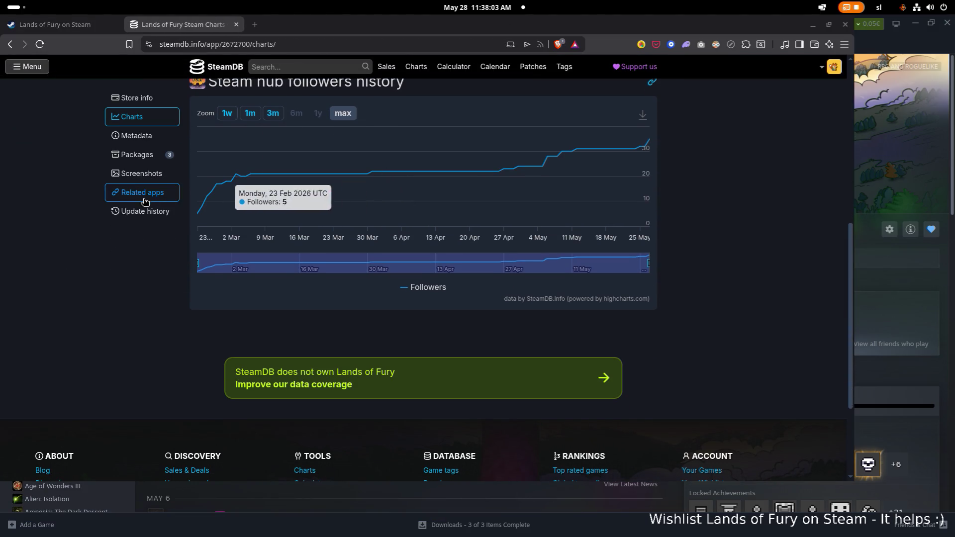
click(173, 180)
scroll(321, 209, down, 5)
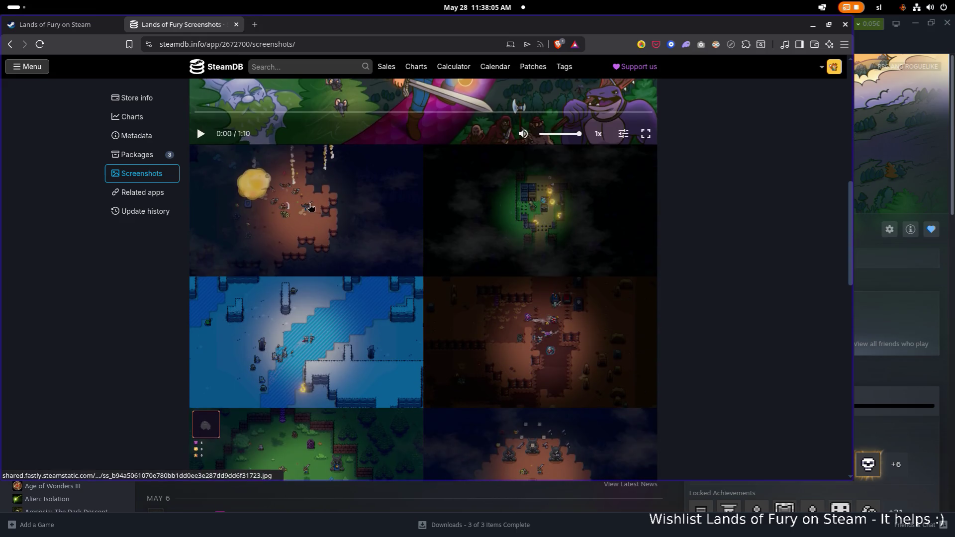
Enlarge a screenshot, step back to 12 of 12, and open it full-size in a new tab.
click(321, 208)
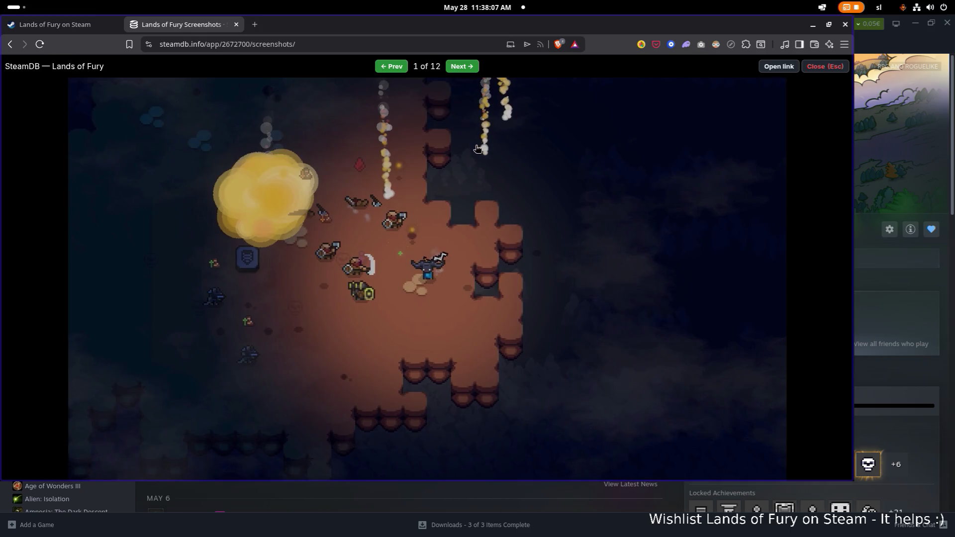
click(808, 69)
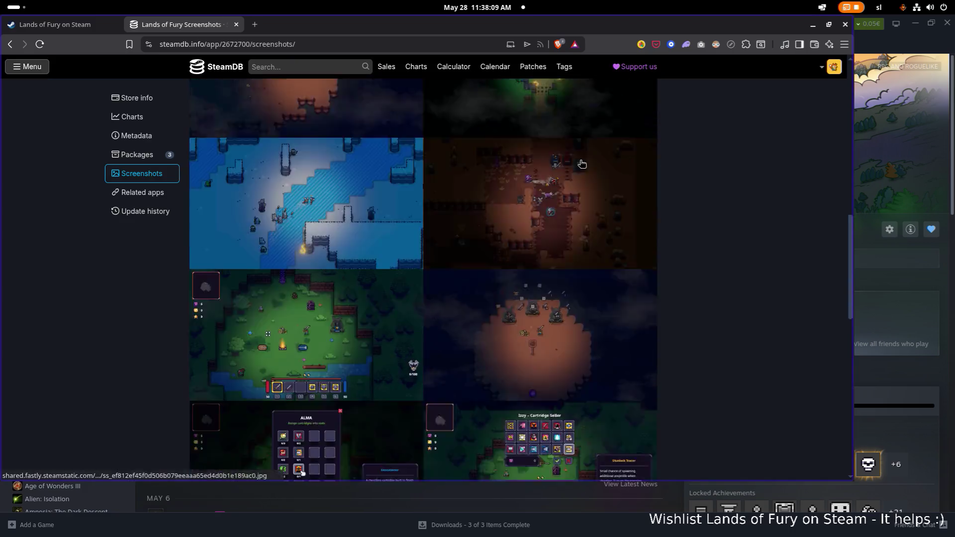
scroll(579, 159, down, 10)
scroll(578, 165, up, 10)
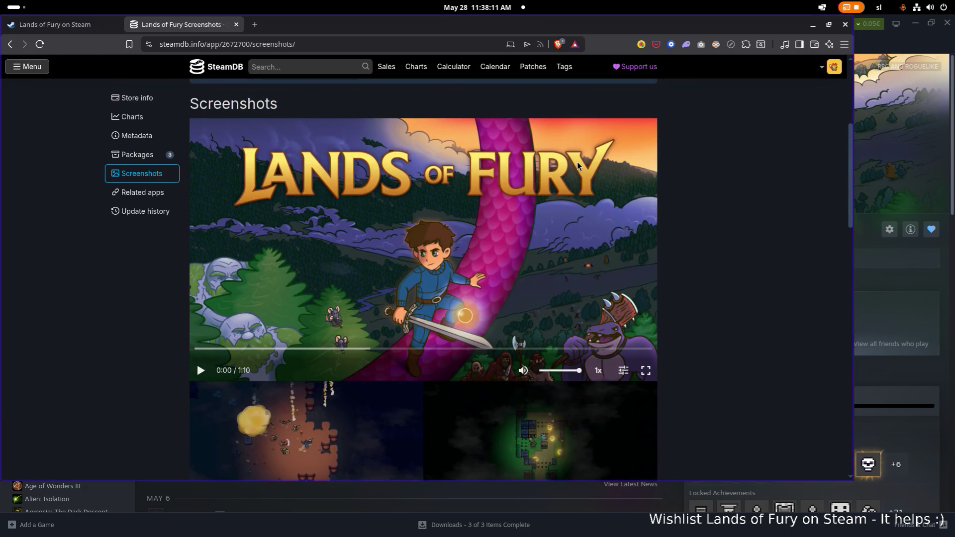
scroll(577, 163, up, 4)
scroll(642, 206, down, 6)
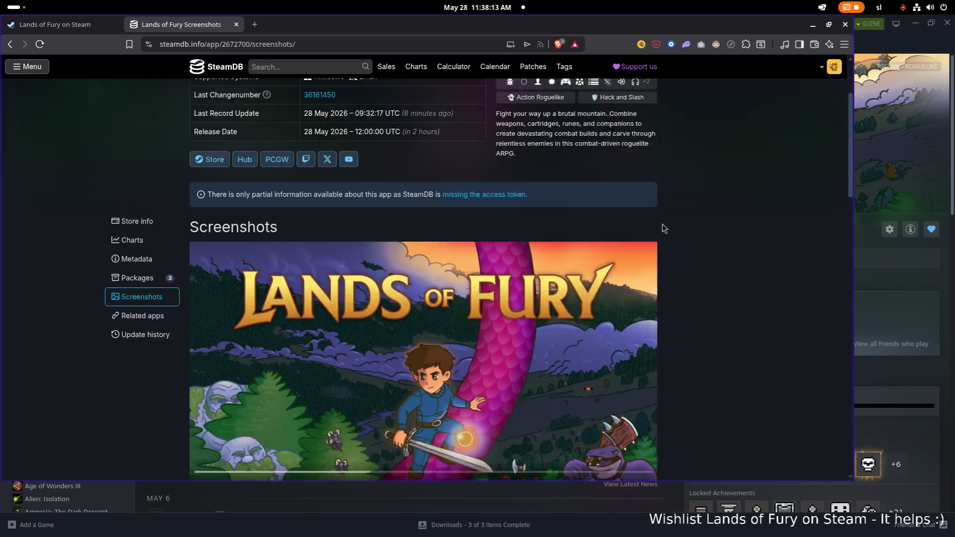
click(294, 264)
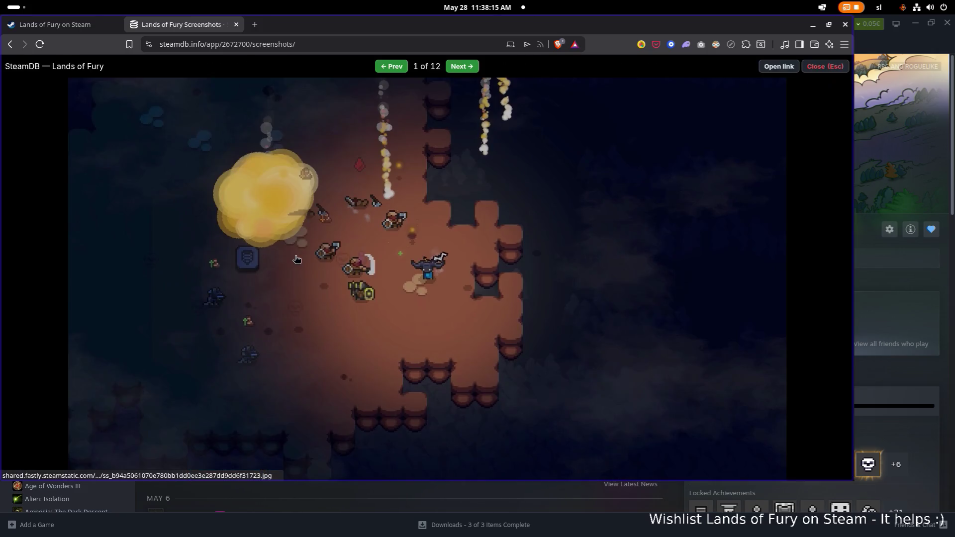
key(Left)
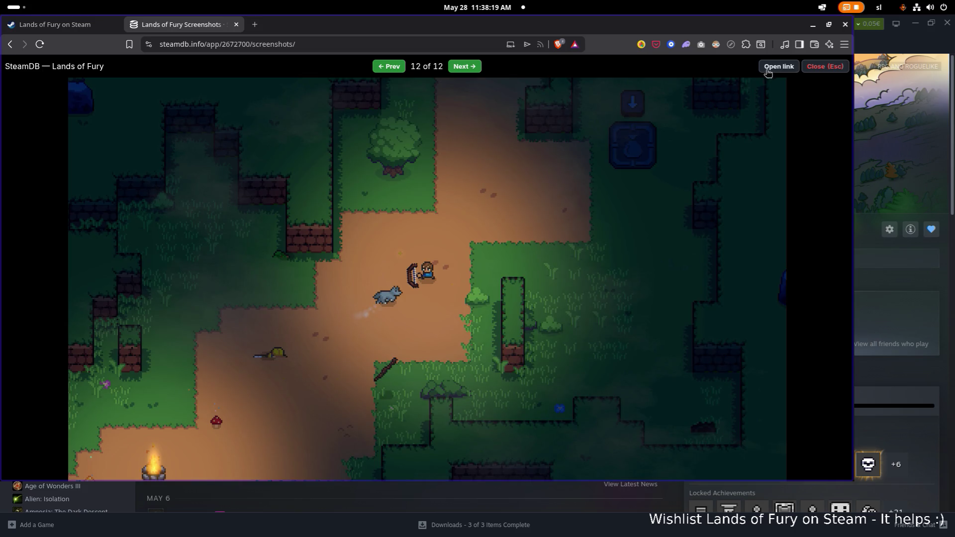
click(784, 69)
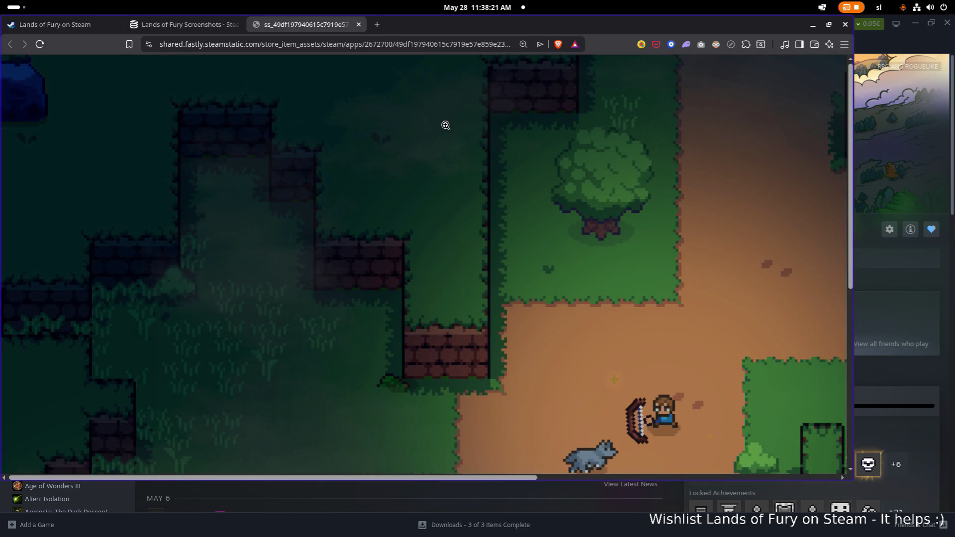
Maximize Brave and toggle the forest screenshot between fit-to-window and actual size.
click(431, 135)
right_click(431, 135)
click(377, 134)
click(356, 133)
click(368, 129)
drag(566, 29, 564, 12)
click(496, 139)
click(474, 147)
Save the screenshot as a JPG into Downloads and show it in its folder.
right_click(453, 140)
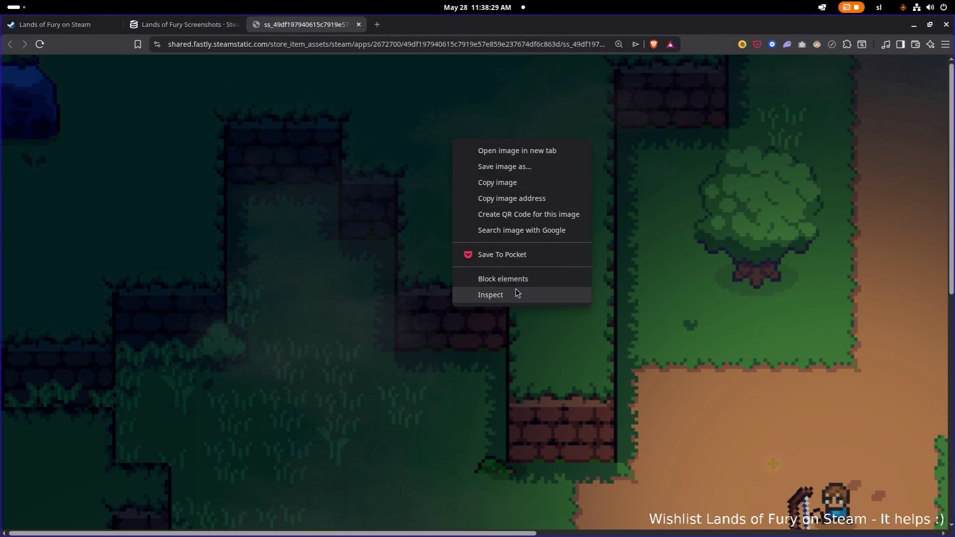
click(520, 167)
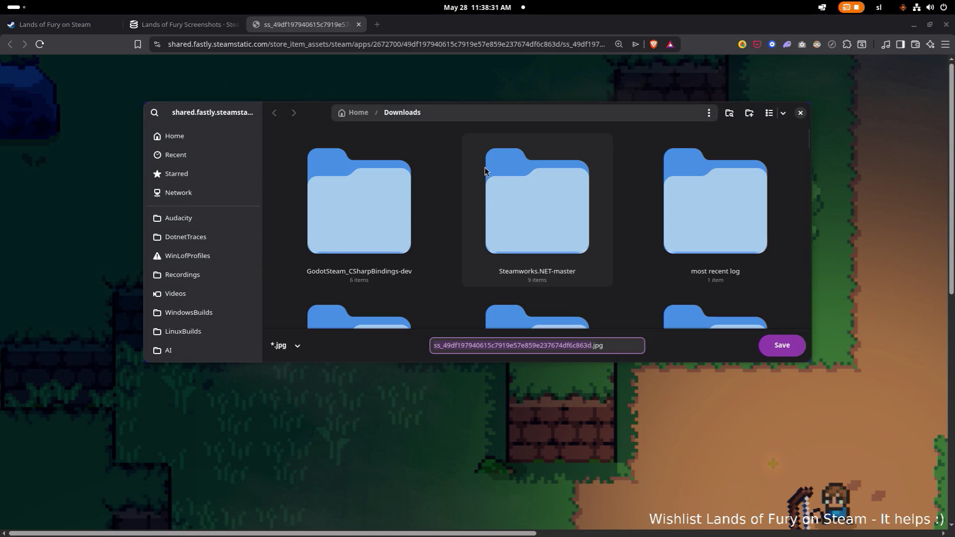
click(769, 347)
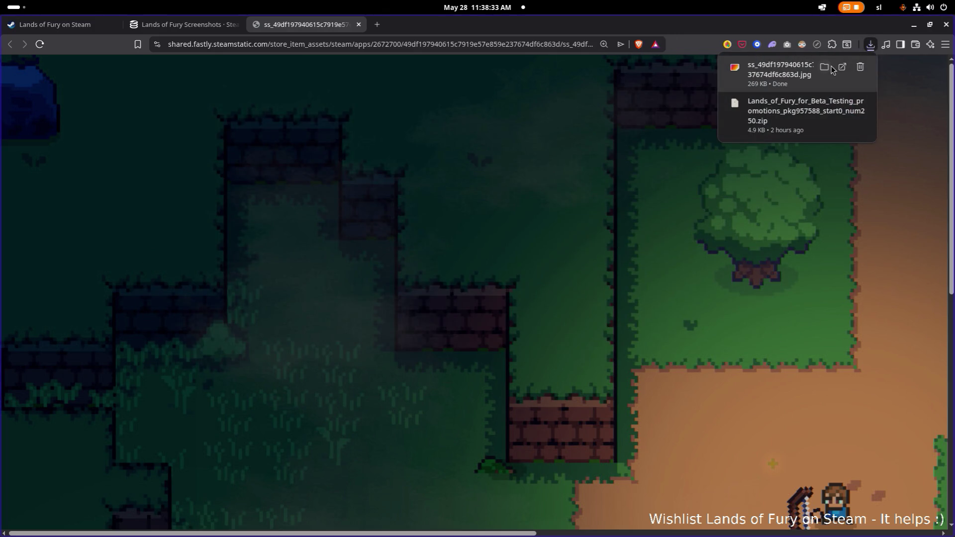
click(824, 67)
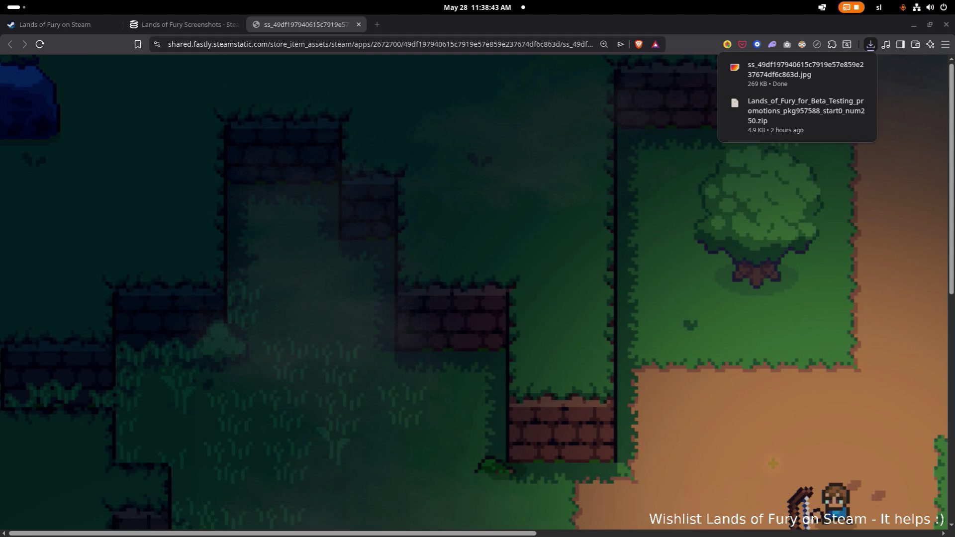
Unmaximize Brave and hide it to reveal Steam's Lands of Fury library page.
ctrl+scroll(233, 218, down, 1)
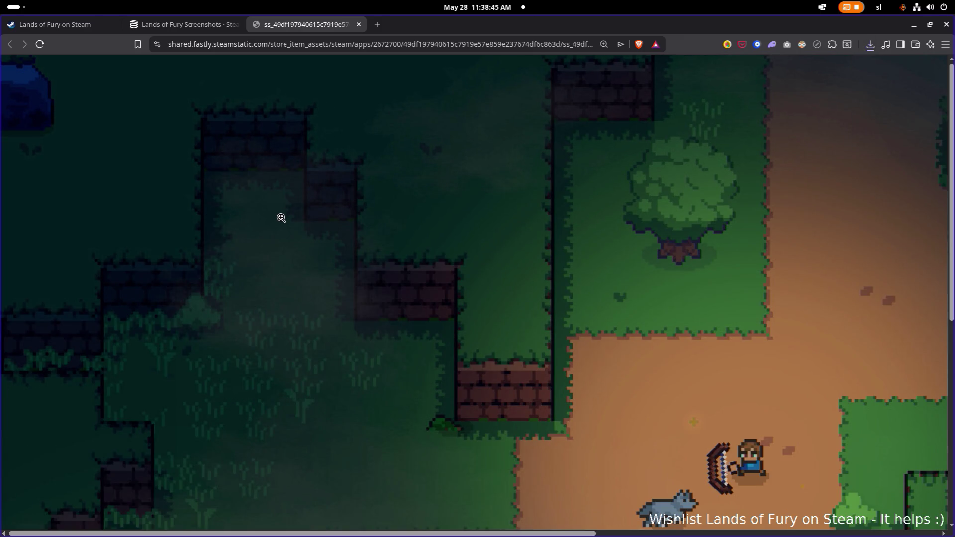
mouse_move(463, 27)
mouse_down()
mouse_move(177, 151)
mouse_move(3, 149)
mouse_up()
key(super+h)
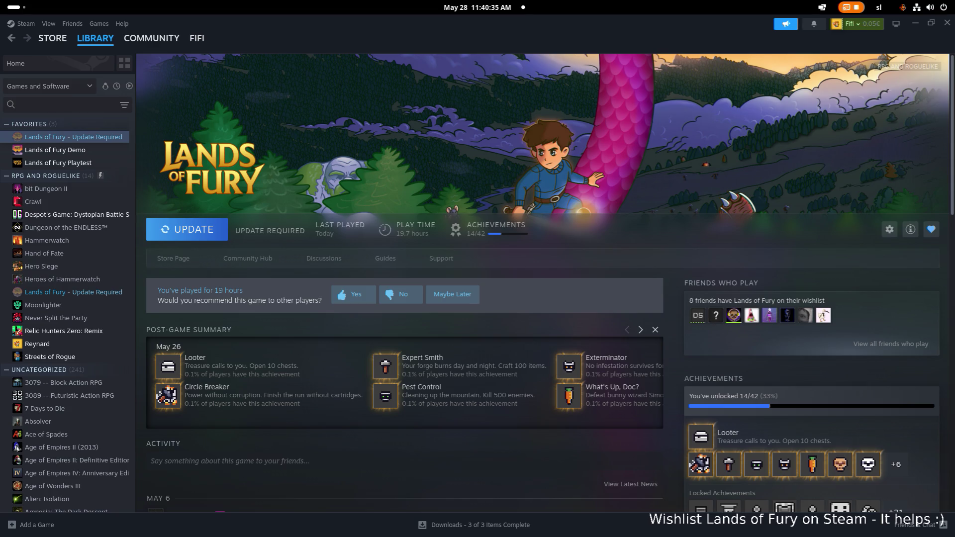
Switch to the Files window and open ss_49df197940615c7919e57e859e237674df6c863d.jpg in Image Viewer.
key(alt+Tab)
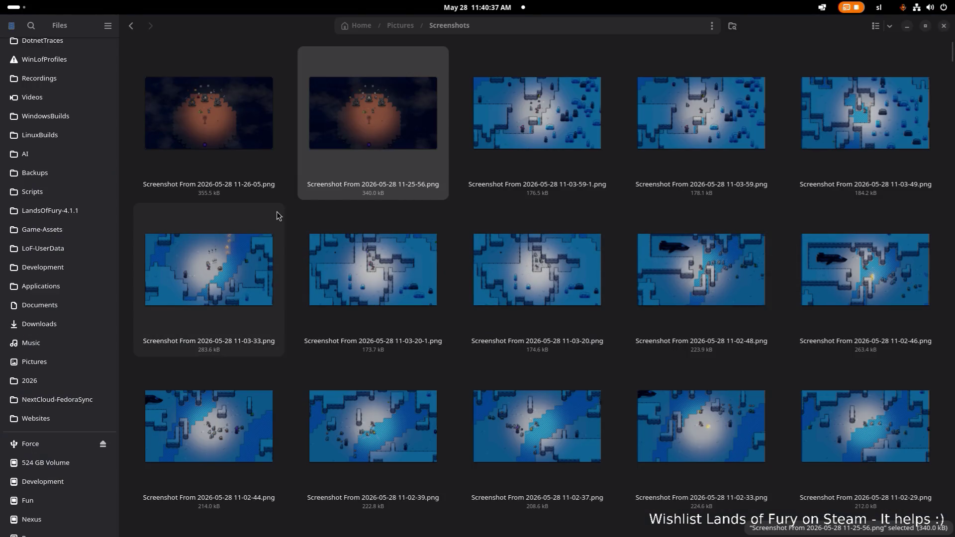
mouse_move(253, 18)
mouse_down()
mouse_move(234, 37)
mouse_move(234, 99)
mouse_move(234, 20)
mouse_up()
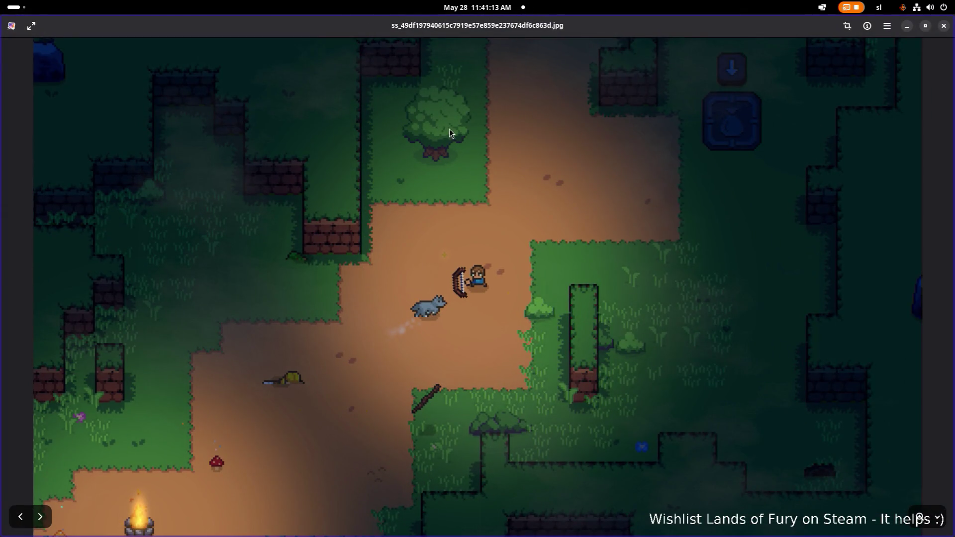
Zoom in on the archer and wolf, fit the image back, and close Image Viewer.
key(ctrl+plus)
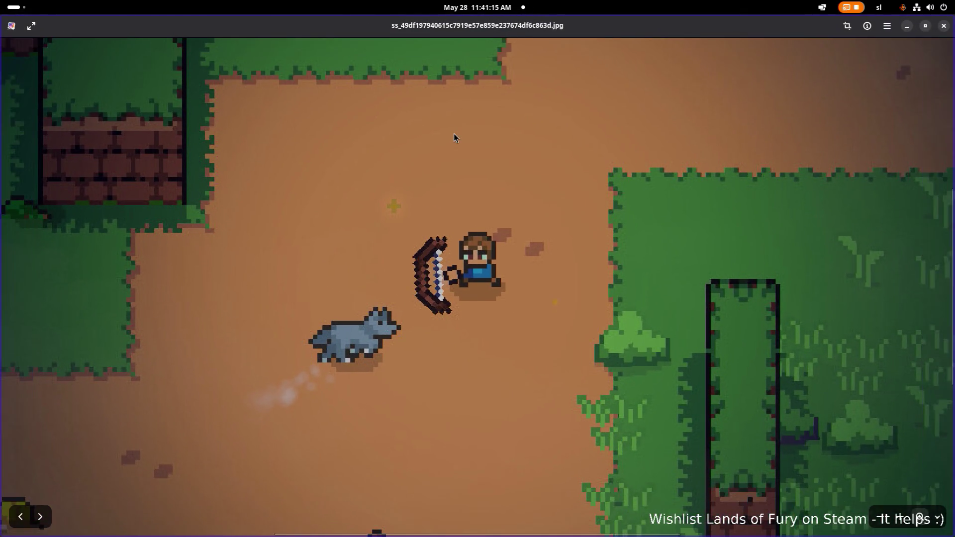
key(ctrl+0)
click(944, 26)
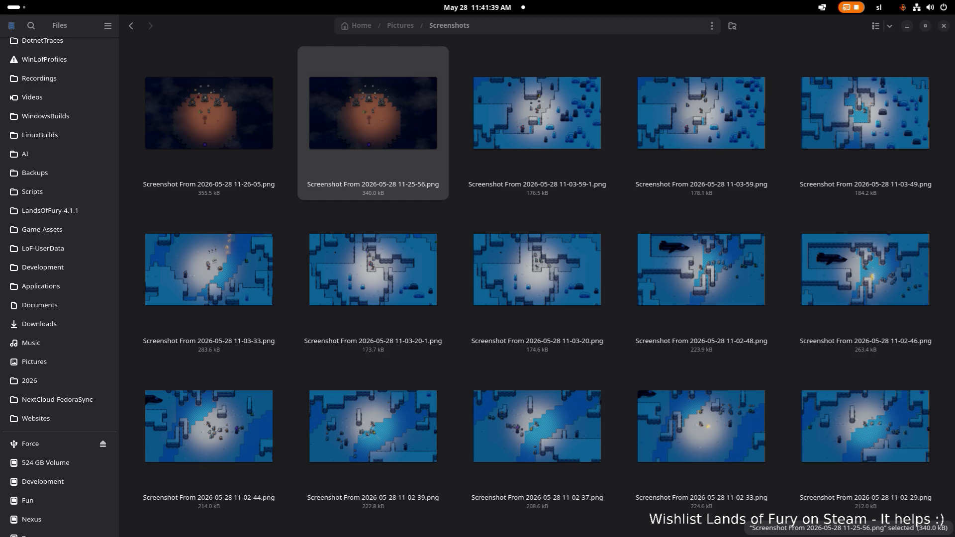
Select the grassy campfire screenshot in LoF-ZoomedIn, delete it to the trash, and clear the selection.
key(alt+Tab)
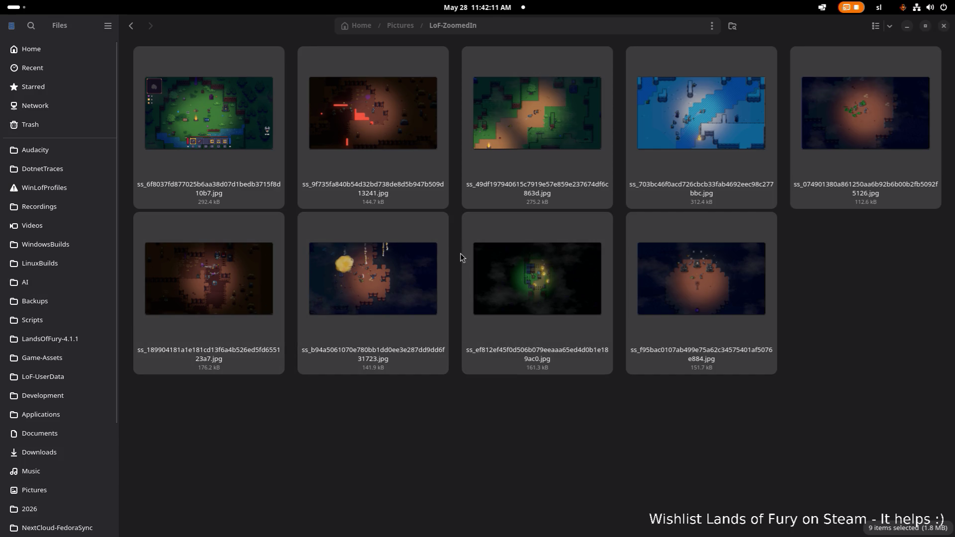
click(330, 163)
click(243, 138)
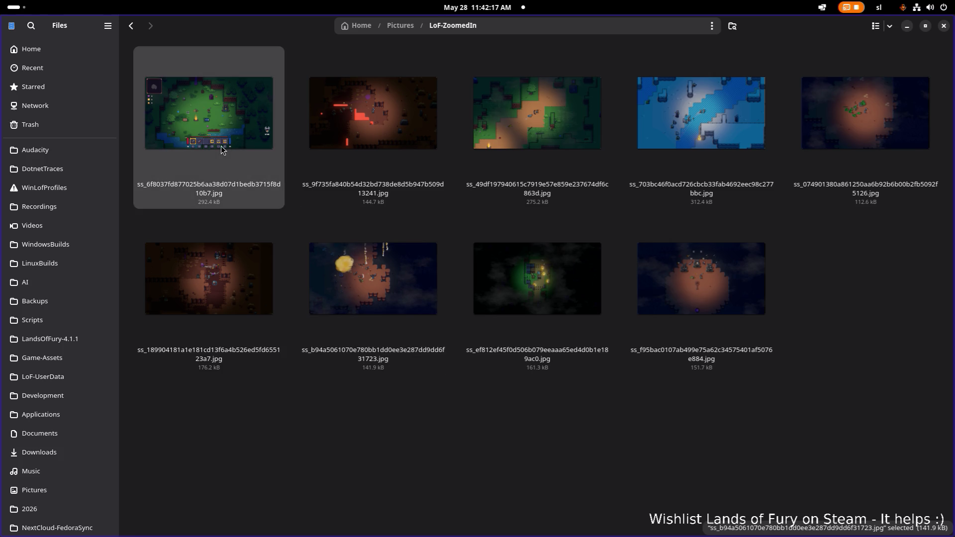
key(Delete)
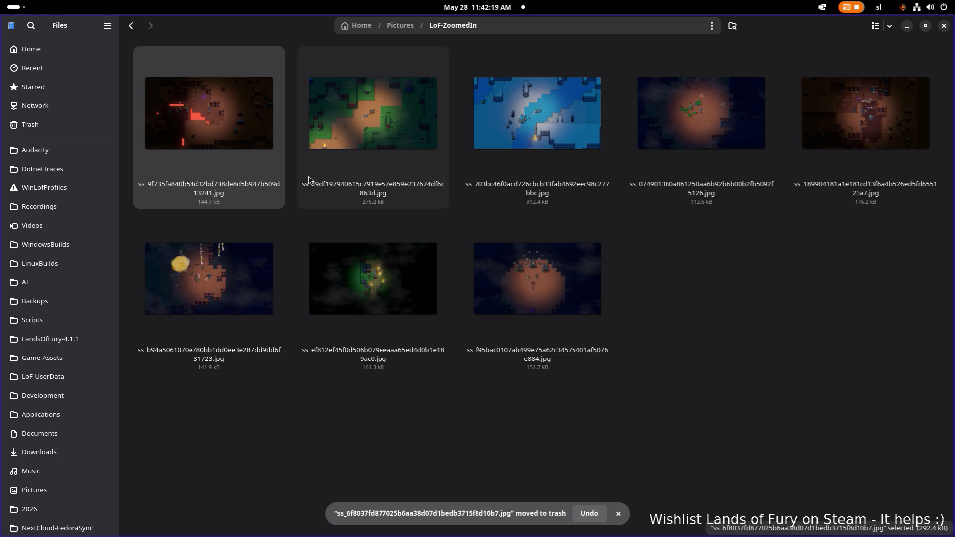
click(674, 236)
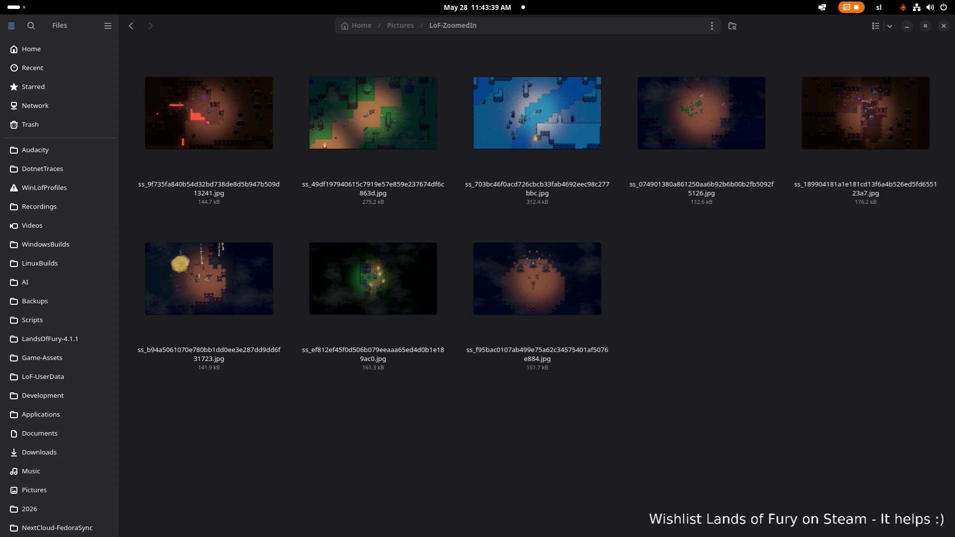
key(alt+Tab)
key(alt+Tab)
key(alt+Tab)
key(alt+shift+Tab)
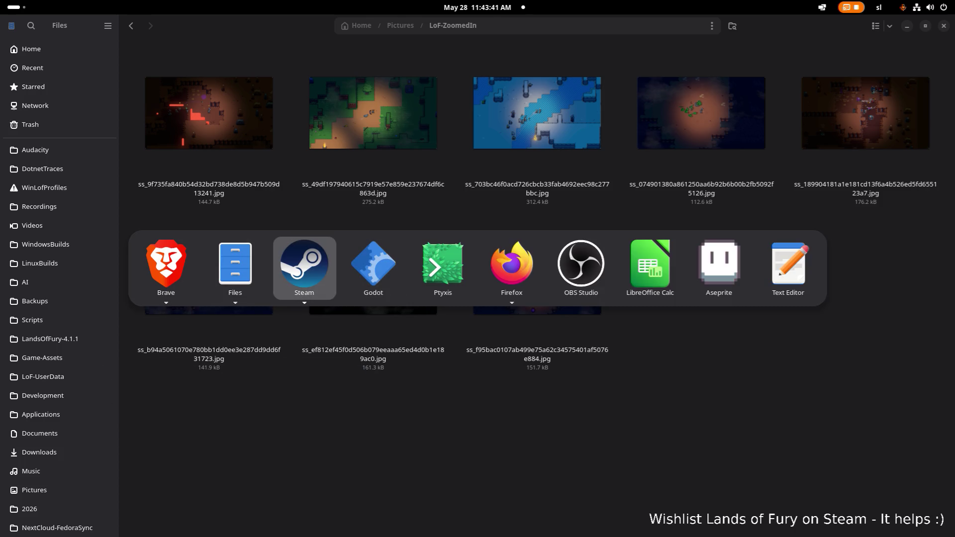
key(Down)
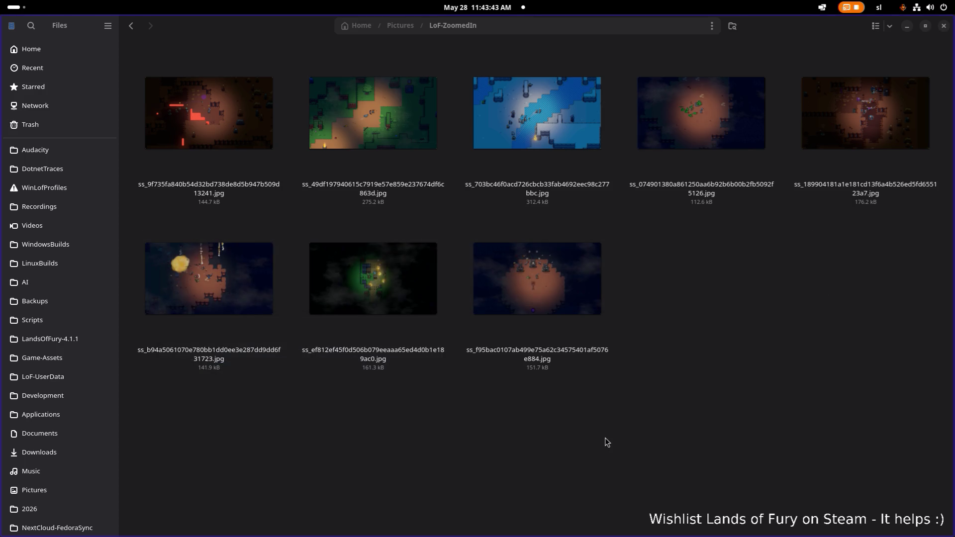
key(super)
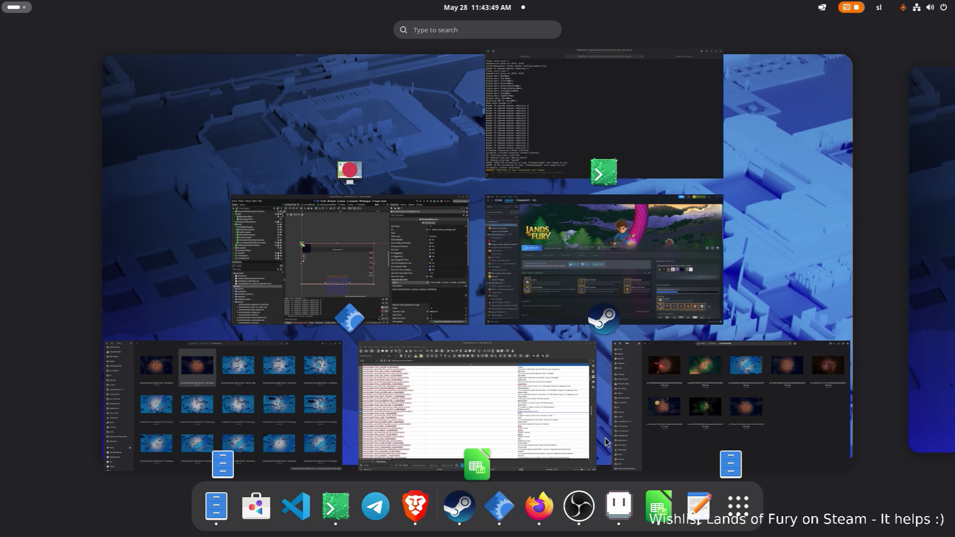
key(super)
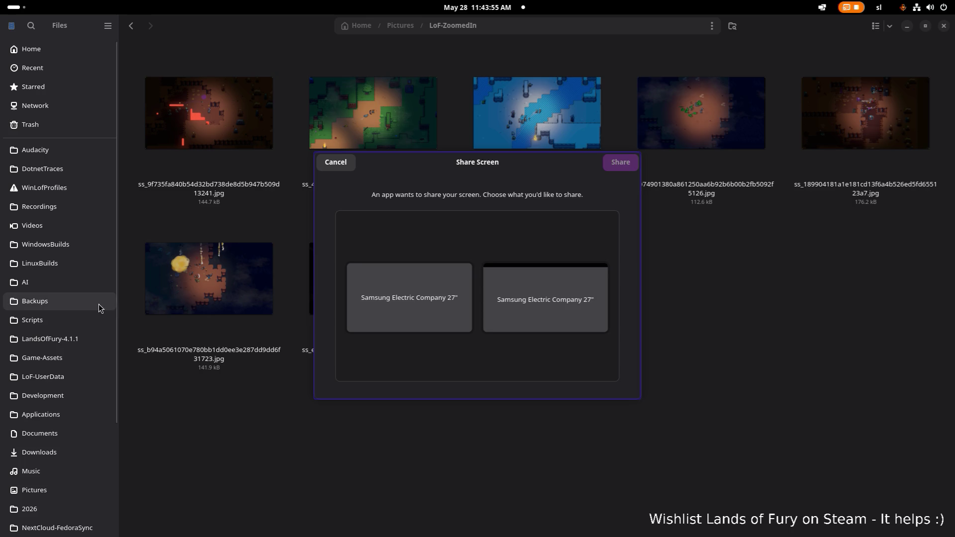
Cancel both Share Screen requests.
click(336, 162)
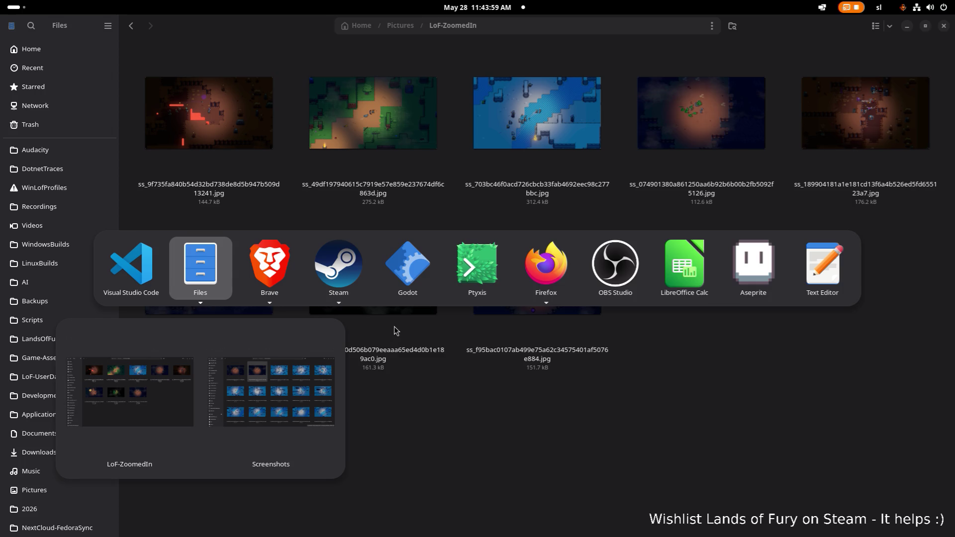
click(616, 264)
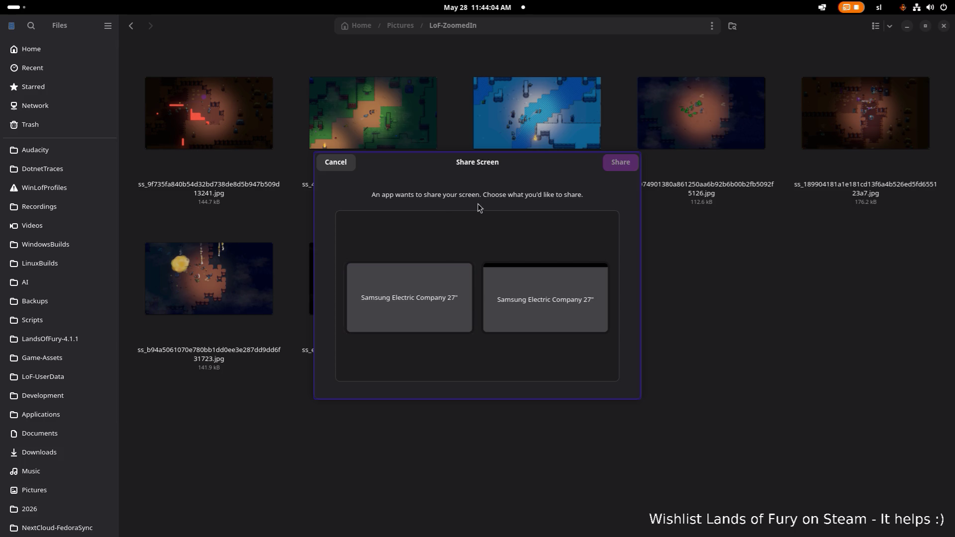
click(349, 167)
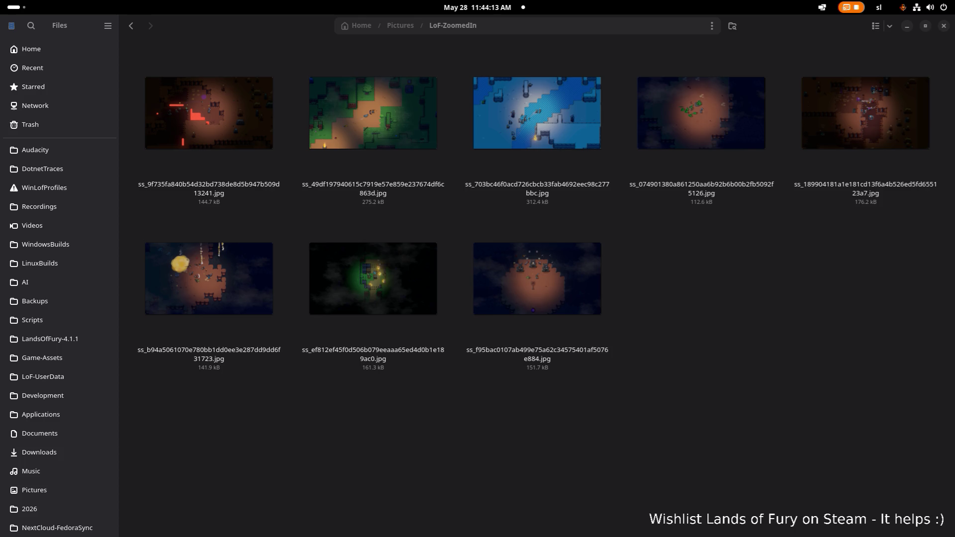
Switch from Files to the Visual Studio Code window showing the 1.122.0 release notes.
key(alt+Tab)
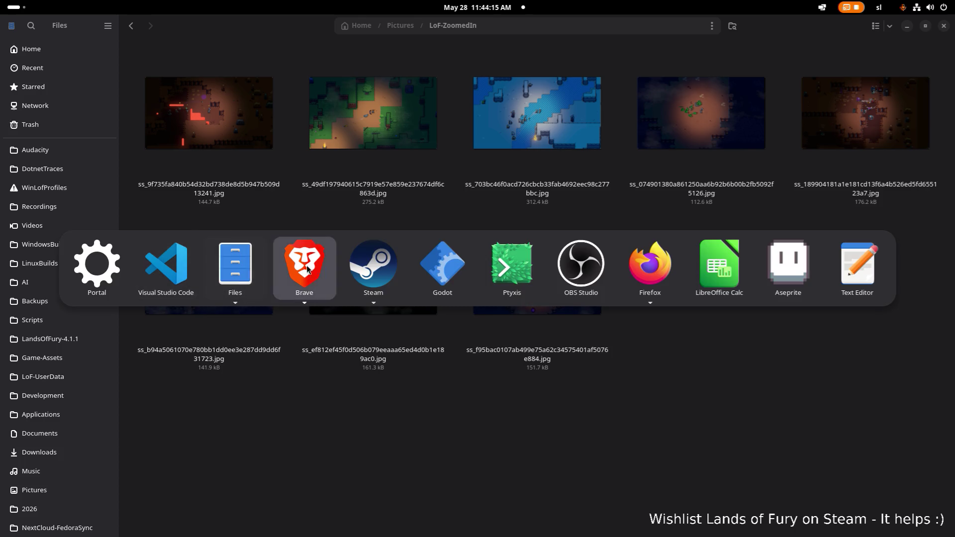
key(Escape)
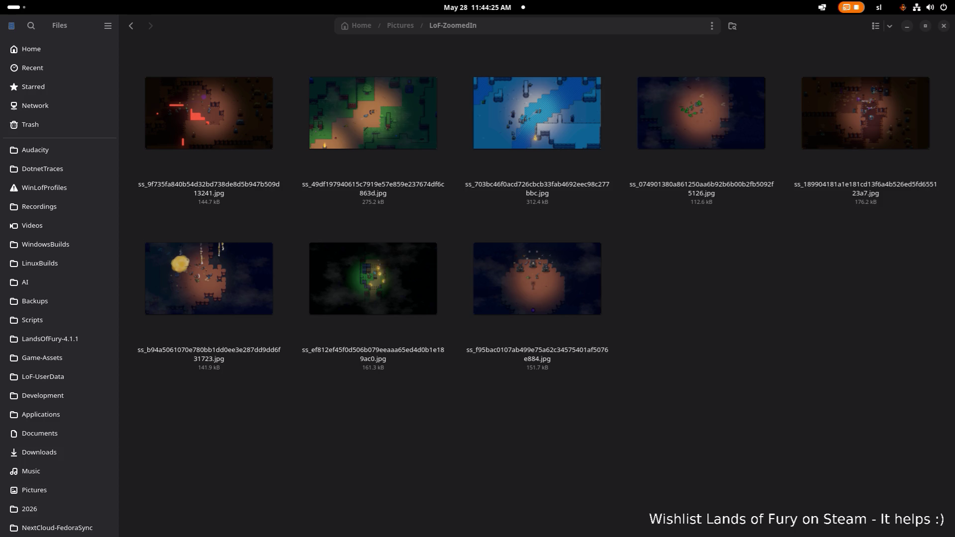
click(477, 409)
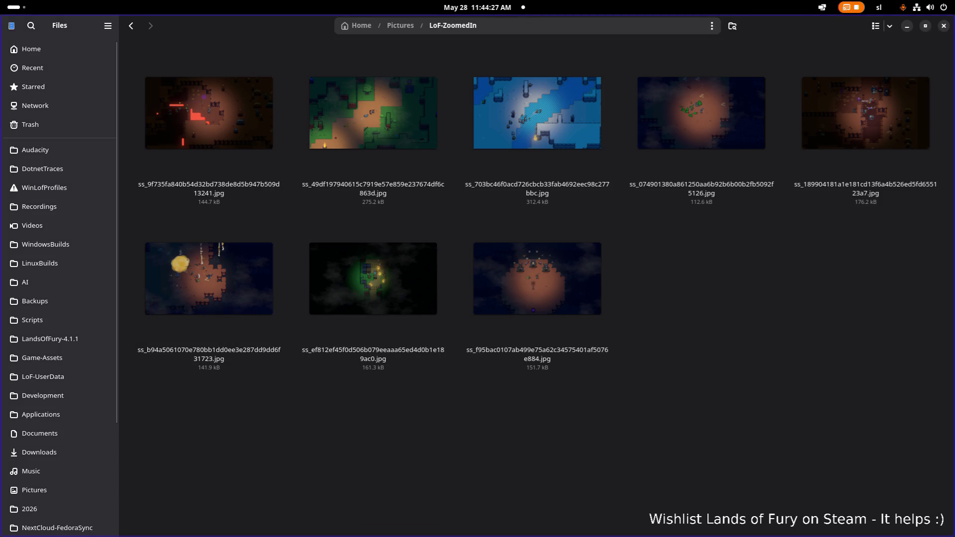
key(alt+Tab)
key(Escape)
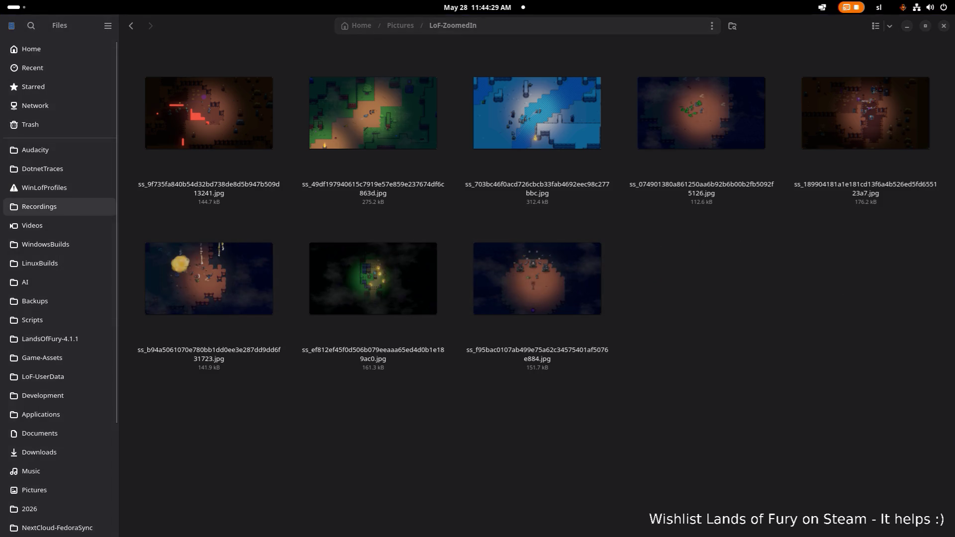
key(alt+Tab)
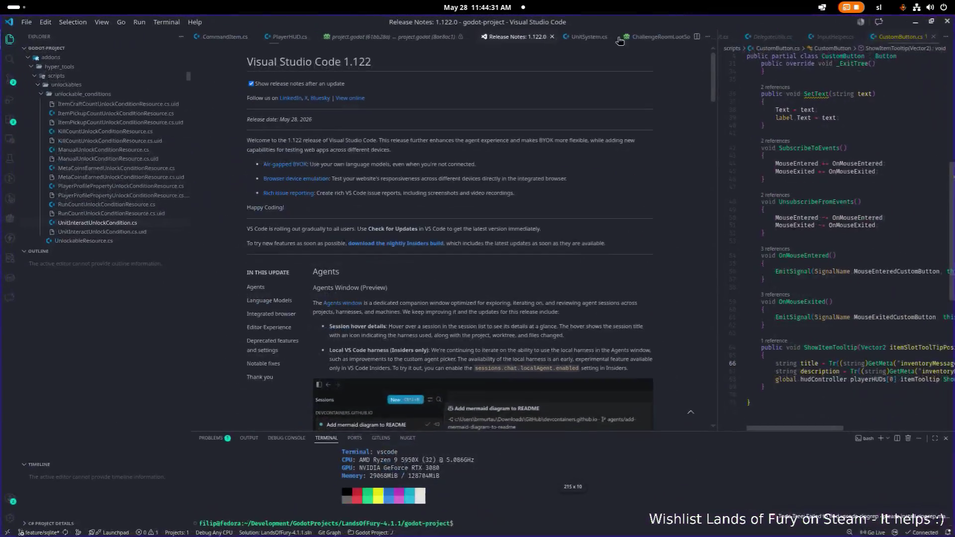
Scroll the release notes, then unmaximize VS Code so the LoF-ZoomedIn Files window shows.
scroll(417, 186, down, 5)
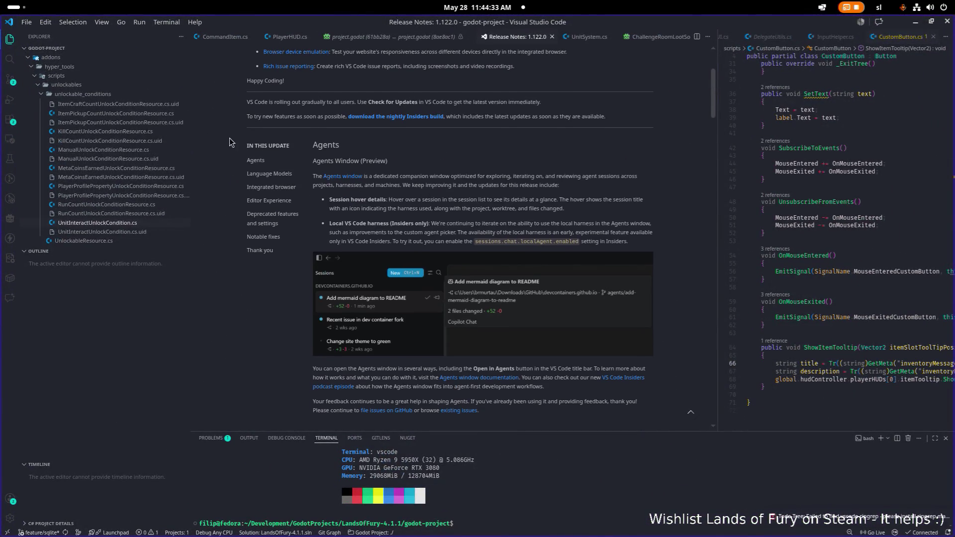
drag(319, 24, 20, 114)
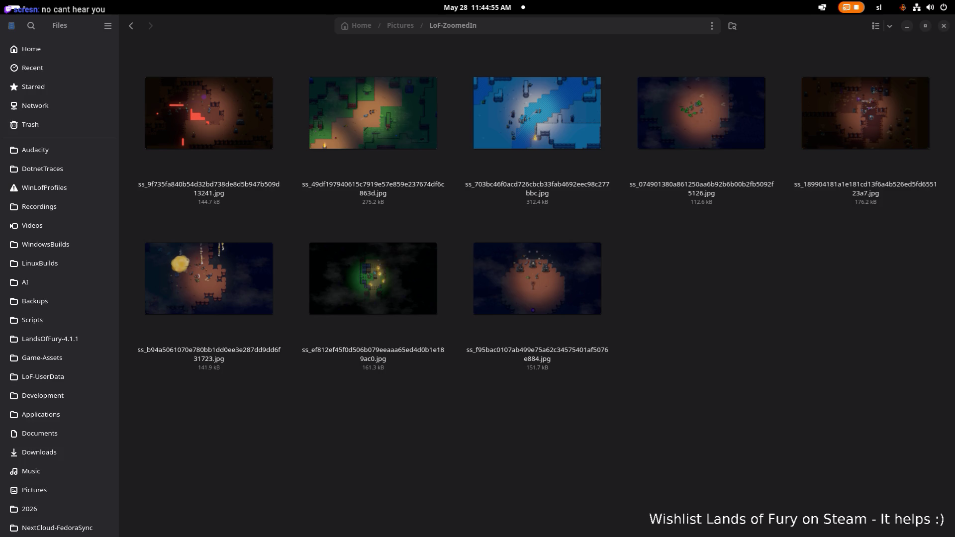
Bring the Scripts VS Code window forward and put the cursor at the end of line 85 of create_steam_achievements.sh.
key(super+s)
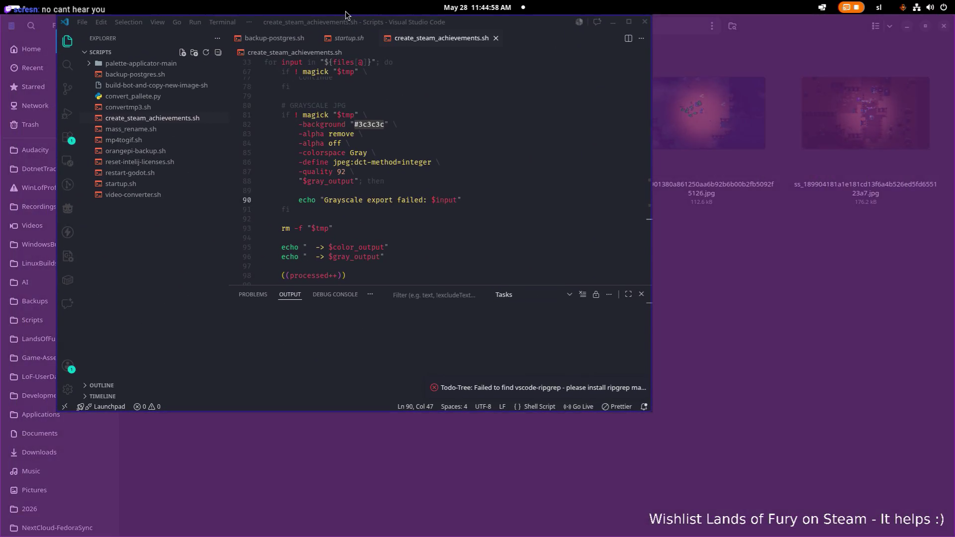
mouse_move(346, 14)
mouse_down()
mouse_move(356, 14)
mouse_move(355, 34)
mouse_move(356, 26)
mouse_up()
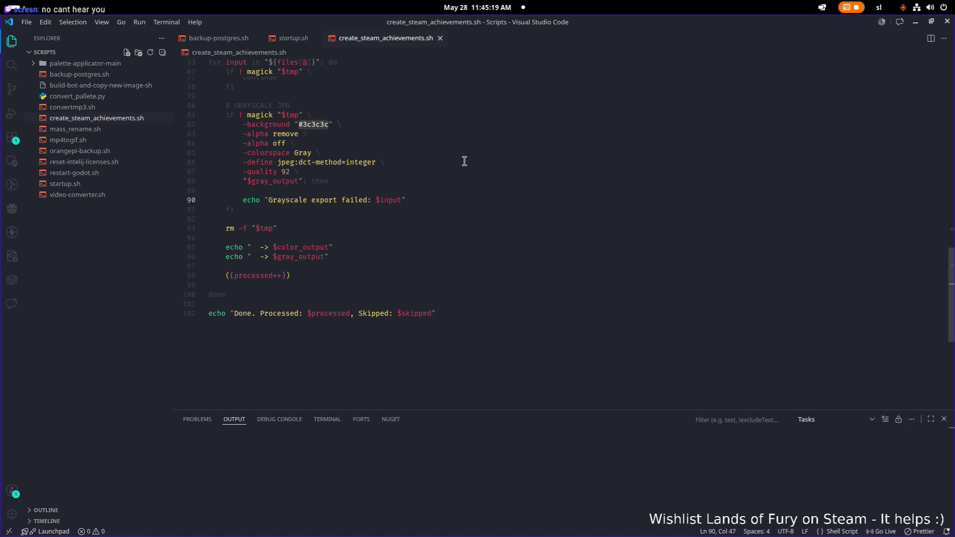
click(566, 157)
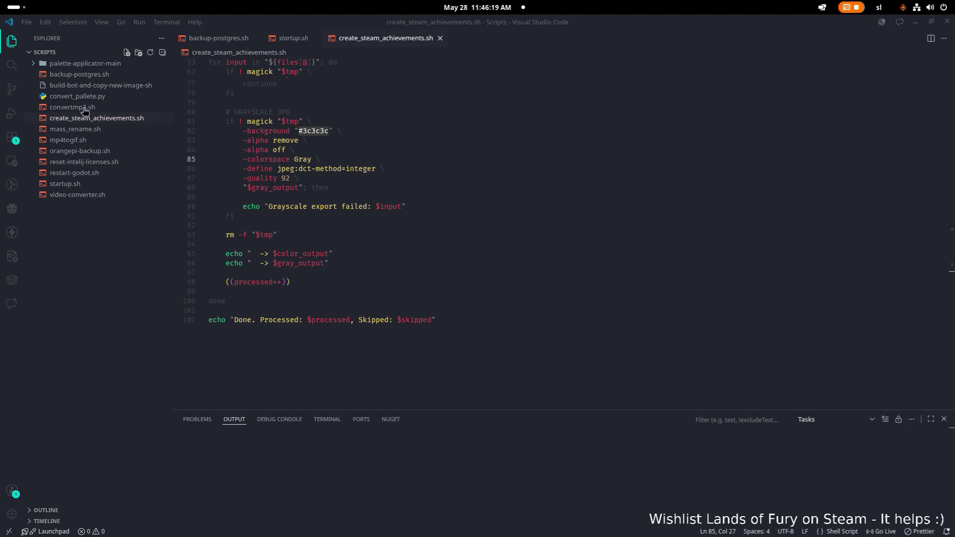
Add a new file named pixelart_upscale_crop.sh to the Scripts folder, then switch back to Files.
click(126, 53)
text(pixelart_upscale_crop.sh)
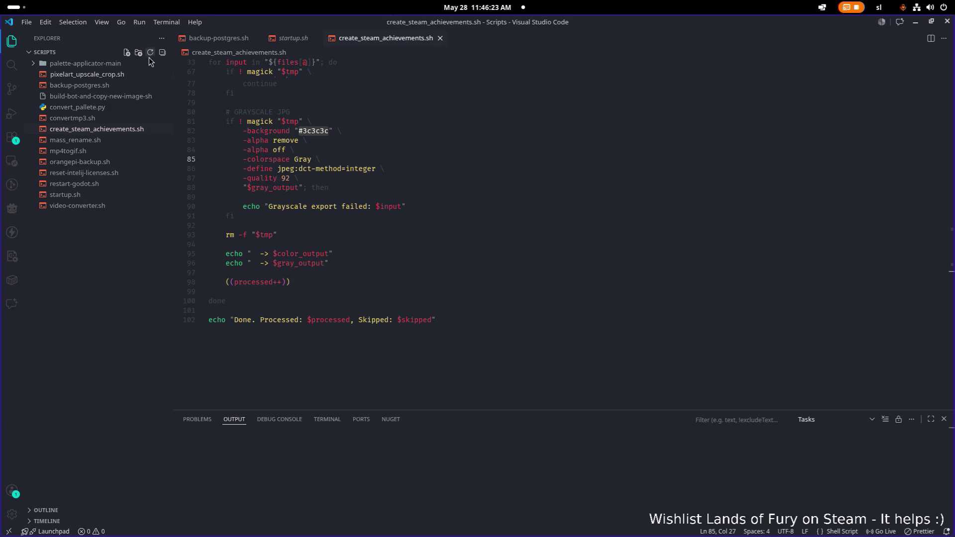
key(Return)
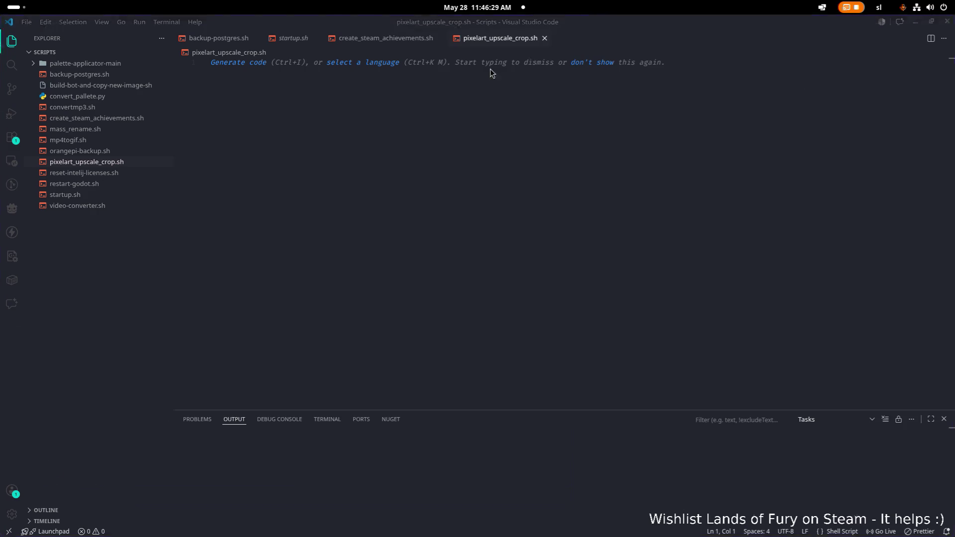
key(alt+Tab)
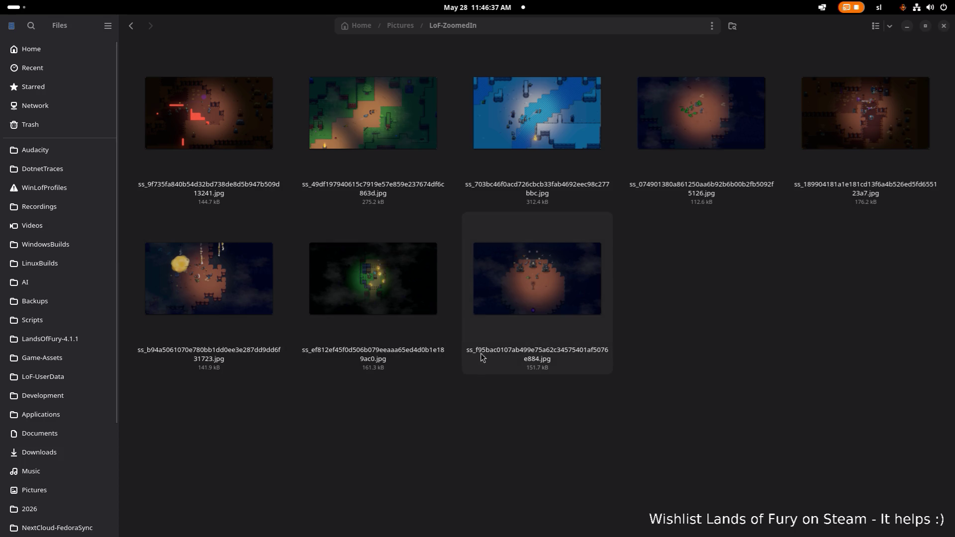
right_click(425, 413)
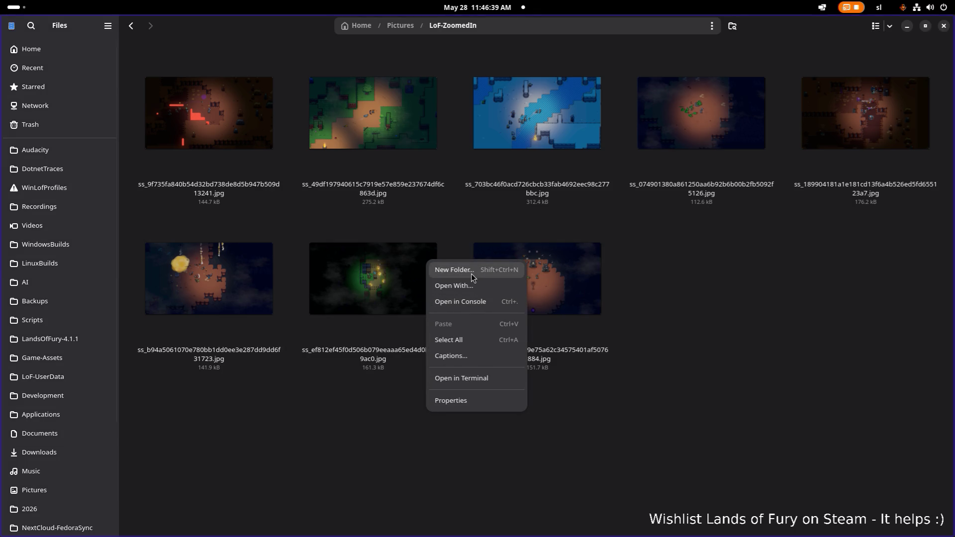
click(442, 287)
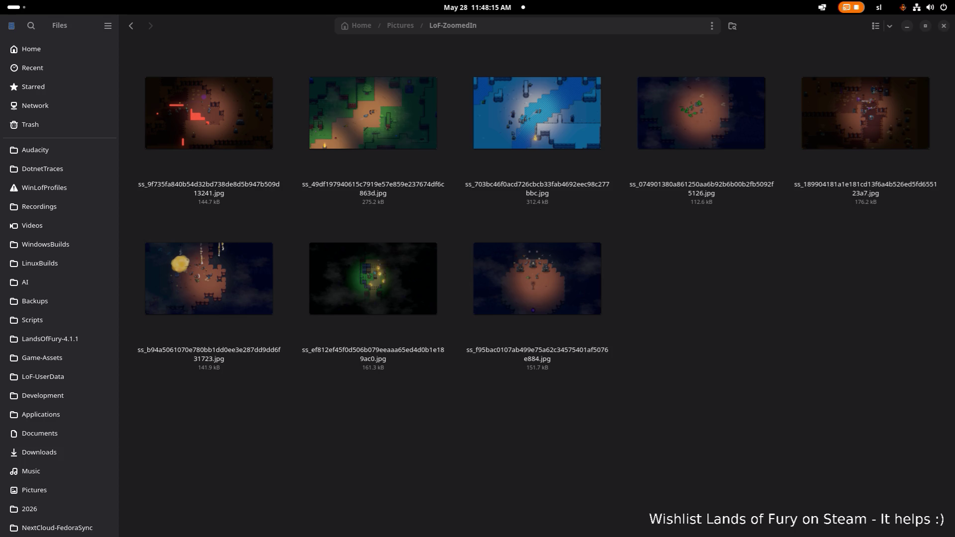
key(alt+Left)
key(alt+Right)
click(291, 441)
key(ctrl+r)
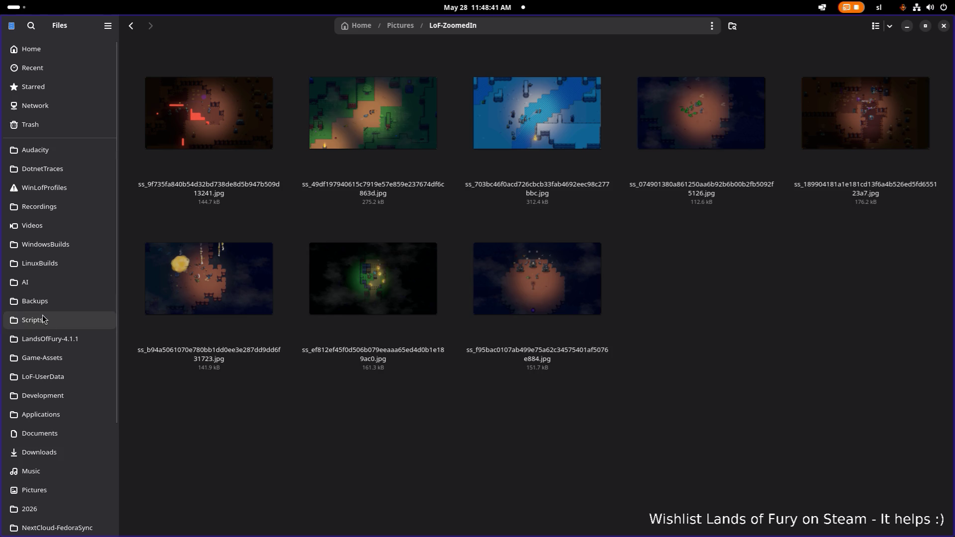
Go to Pictures, re-maximize Files, confirm Lof-Modified is empty, and return to Pictures.
click(405, 28)
mouse_move(766, 20)
mouse_down()
mouse_move(440, 76)
mouse_move(545, 73)
mouse_up()
double_click(545, 73)
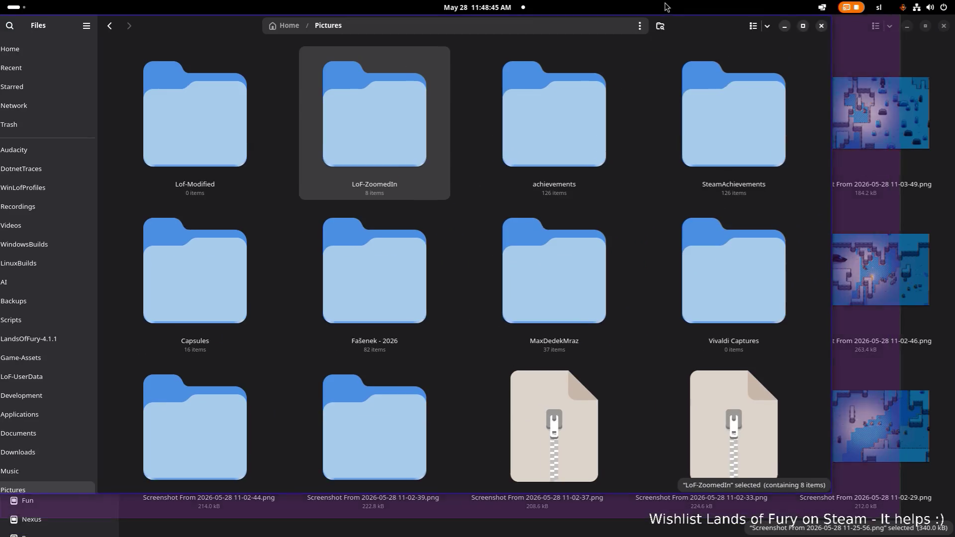
double_click(263, 118)
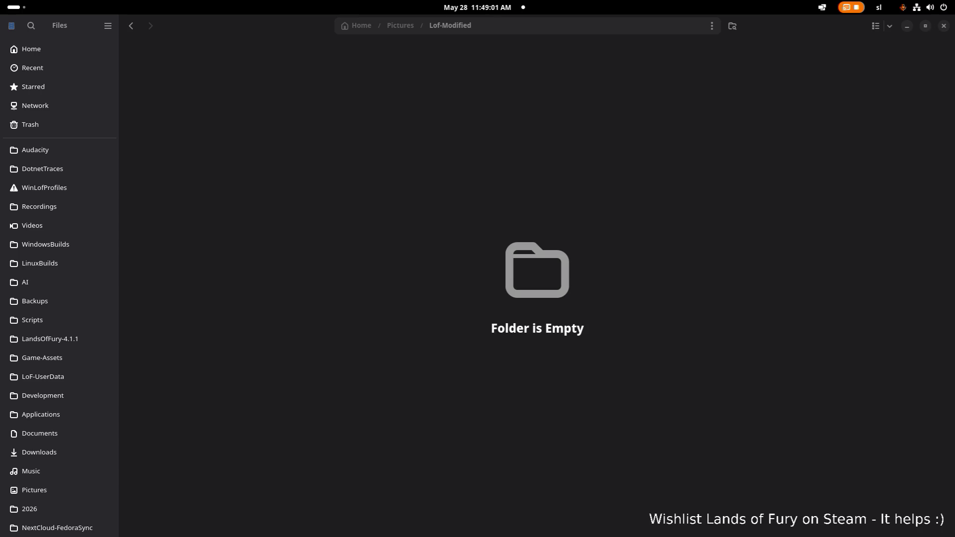
click(245, 298)
key(alt+Left)
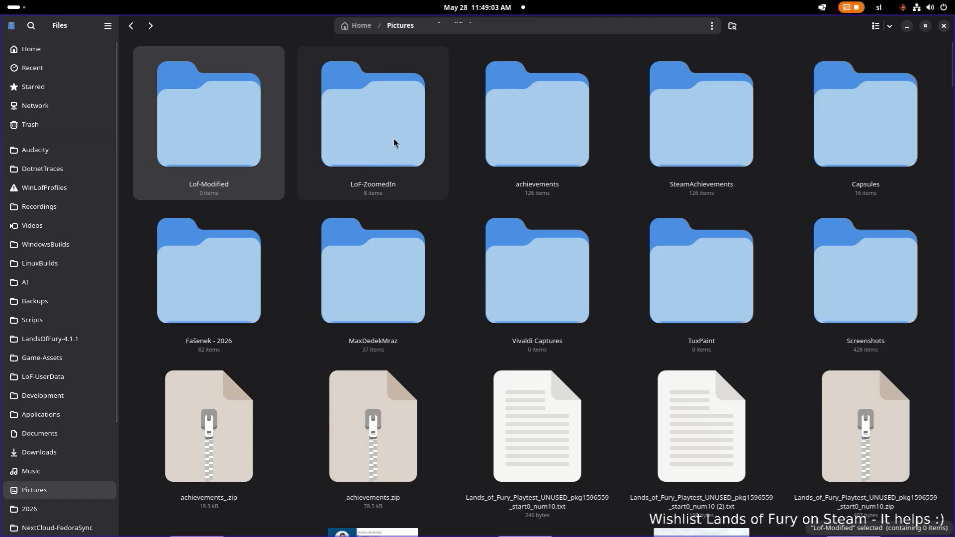
Look through the eight LoF-ZoomedIn screenshots, then go back and open the empty Lof-Modified folder.
double_click(393, 138)
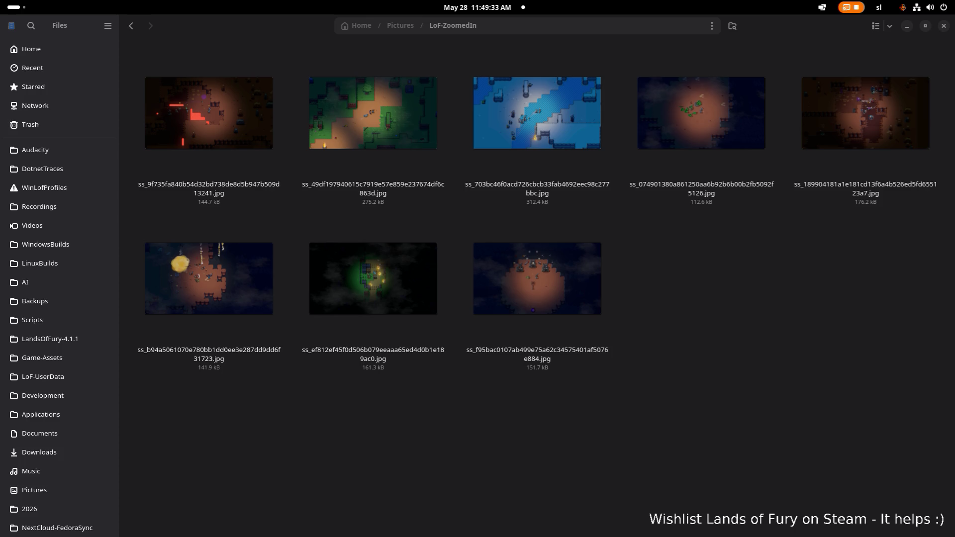
key(alt+Tab)
key(alt+Left)
double_click(252, 133)
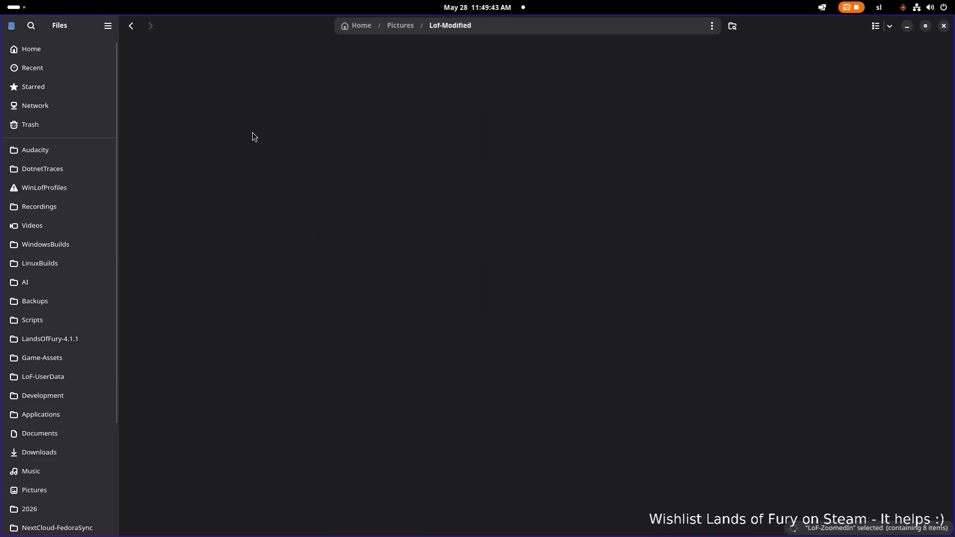
key(alt+Left)
double_click(353, 134)
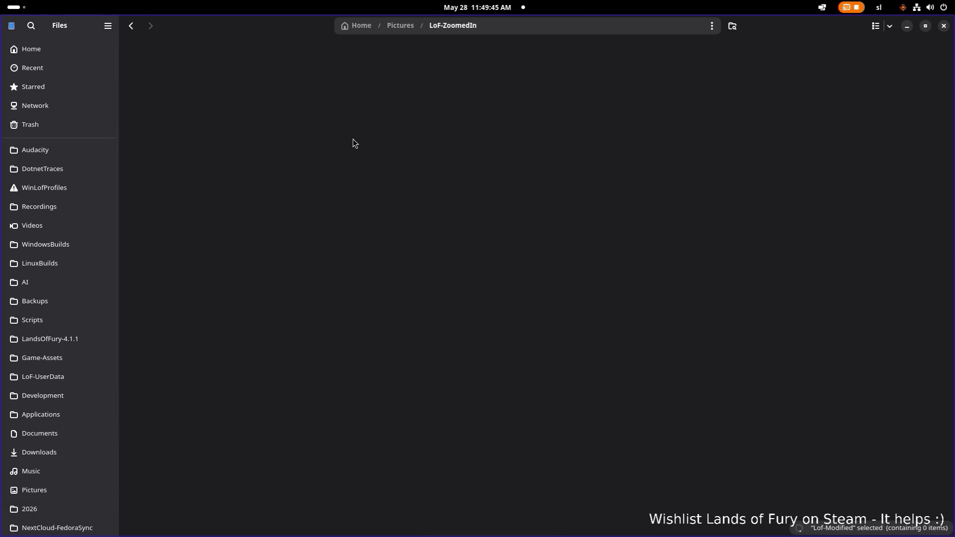
right_click(310, 411)
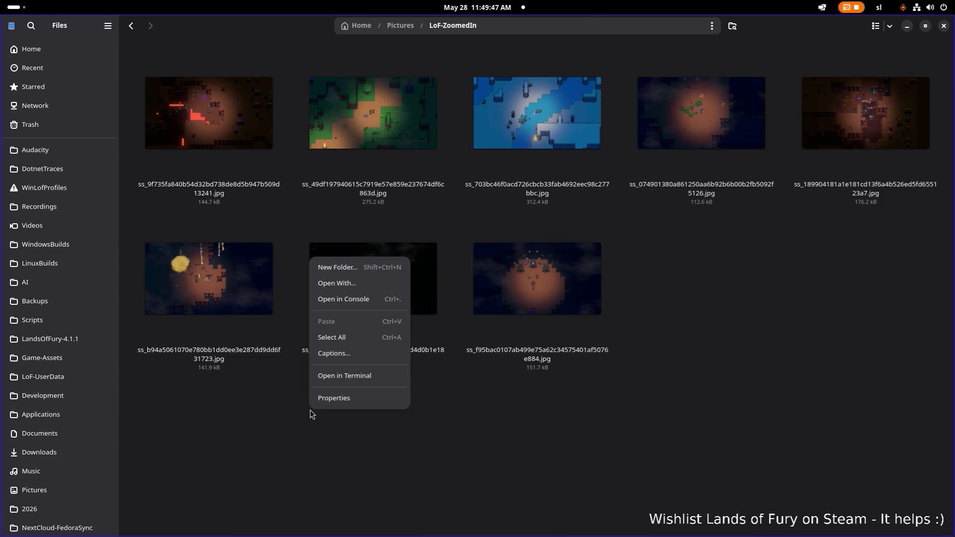
click(252, 416)
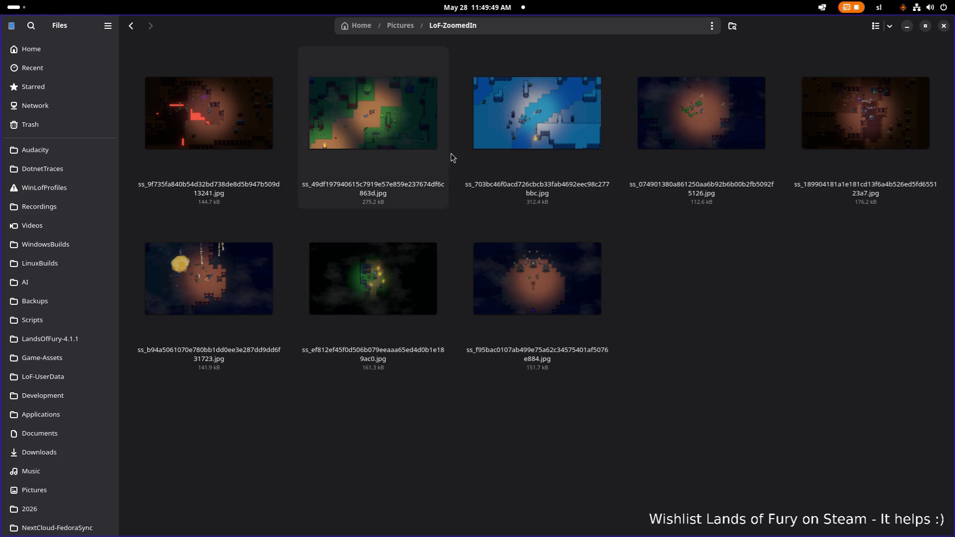
mouse_move(796, 26)
mouse_down()
mouse_move(762, 76)
mouse_move(647, 141)
mouse_move(634, 158)
mouse_move(2, 55)
mouse_up()
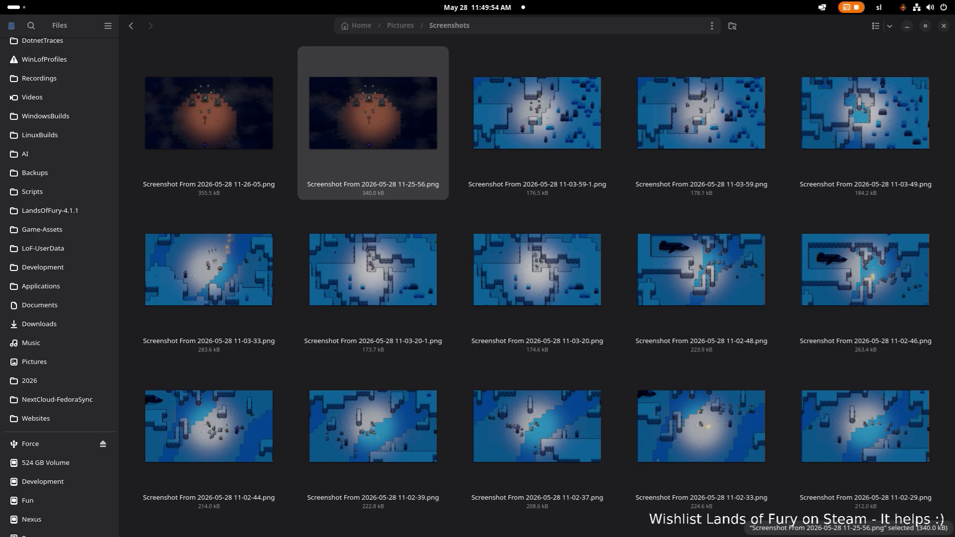
key(alt+Tab)
key(super+Up)
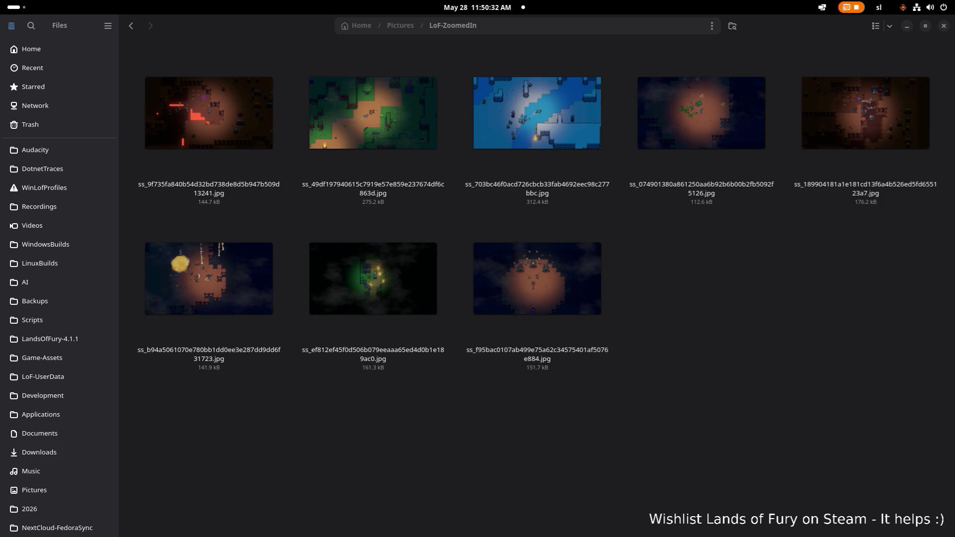
key(alt+Tab)
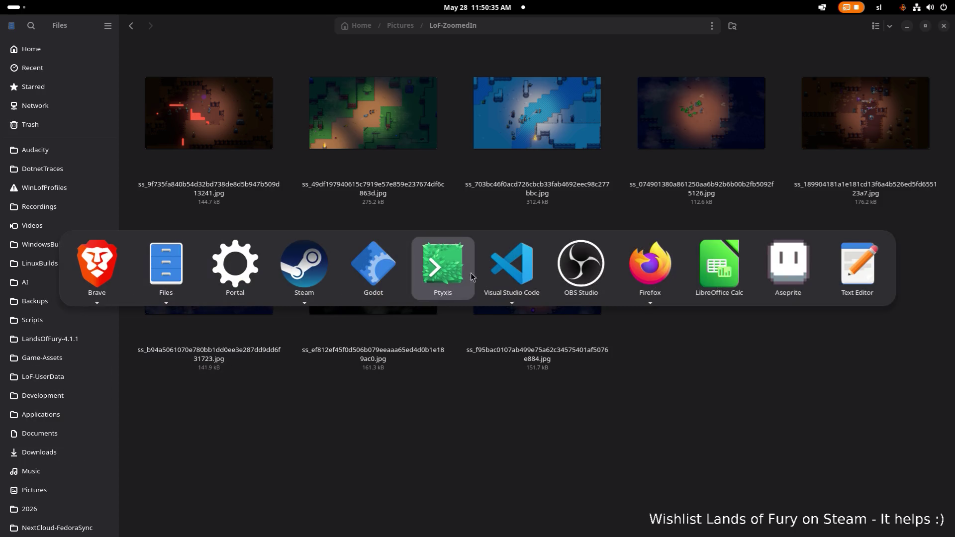
key(Escape)
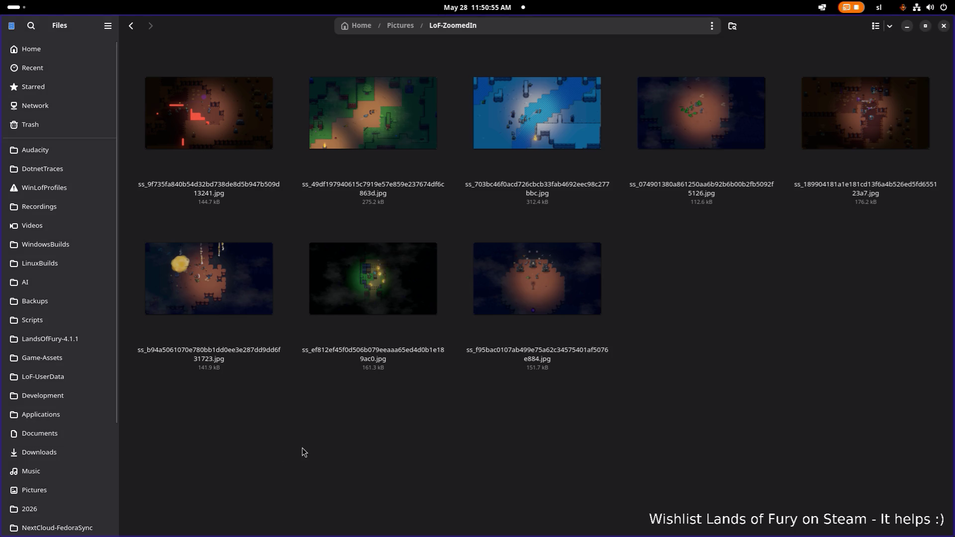
key(alt+Left)
Open LoF-ZoomedOut and select the first, second and fourth zoomed-out PNG screenshots.
double_click(244, 149)
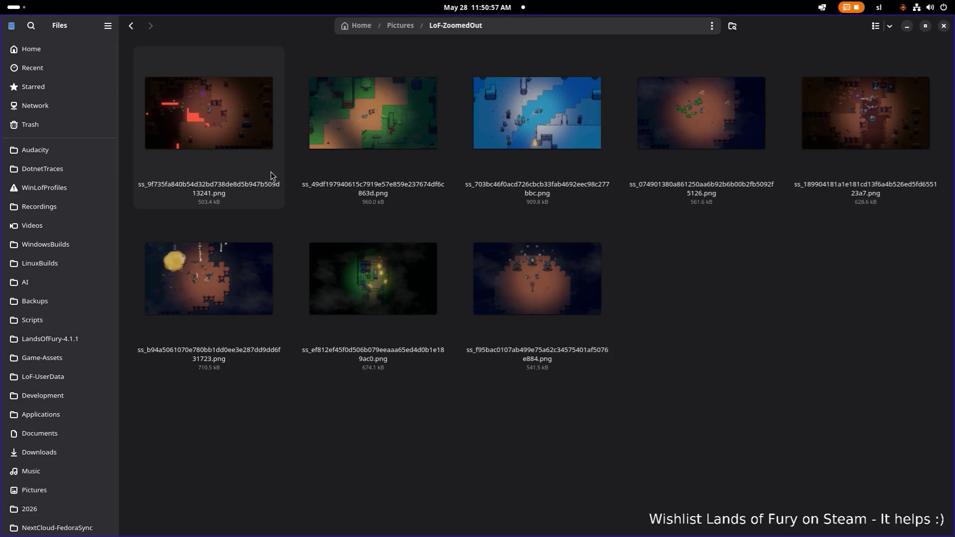
click(253, 130)
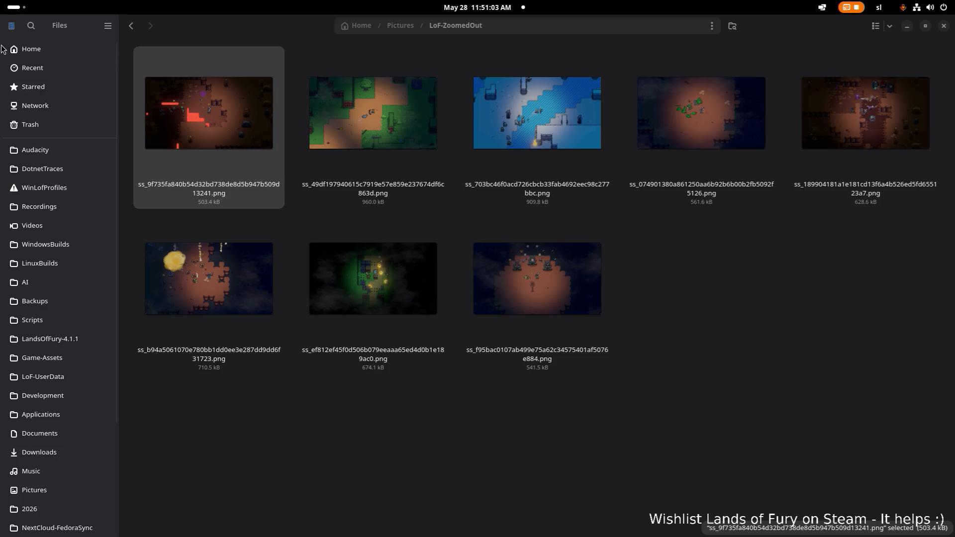
click(345, 98)
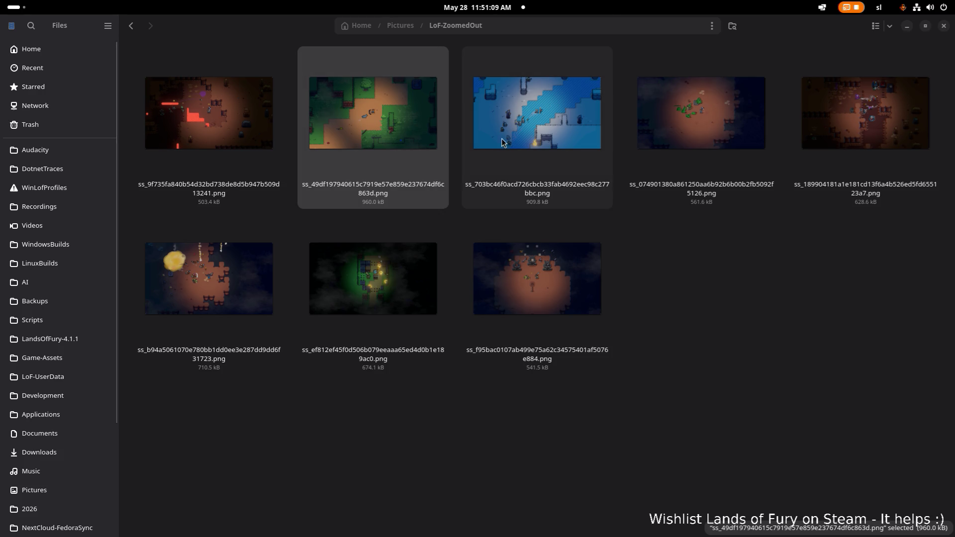
click(664, 118)
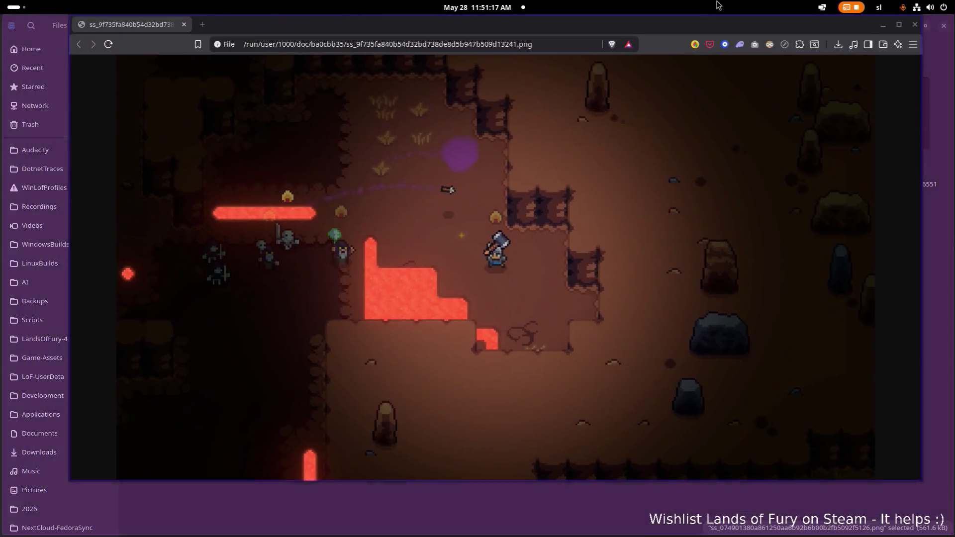
View the lava PNG at 100% and back to fit, then move Brave aside to reveal Files.
click(639, 127)
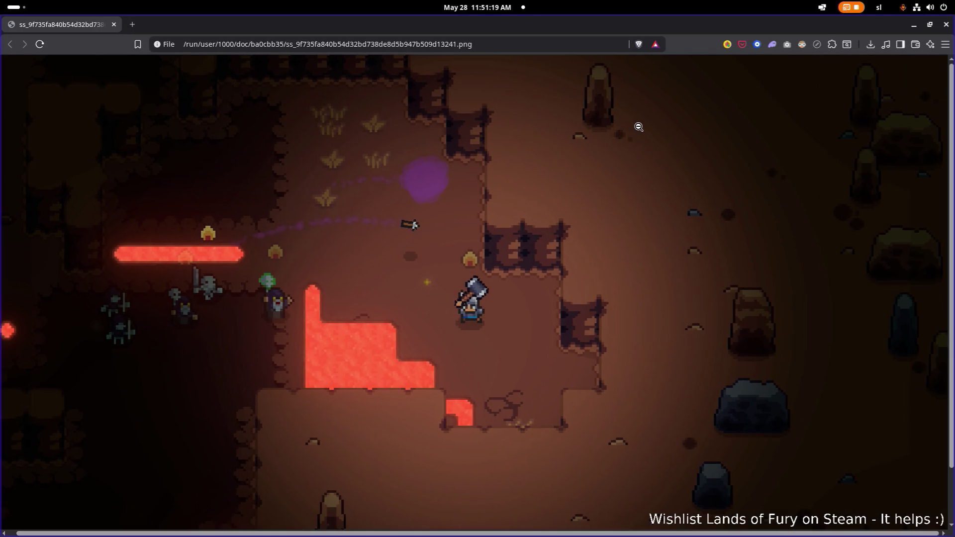
click(638, 127)
mouse_move(727, 25)
mouse_down()
mouse_move(307, 192)
mouse_move(478, 106)
mouse_move(465, 30)
mouse_move(695, 32)
mouse_move(3, 103)
mouse_up()
click(688, 245)
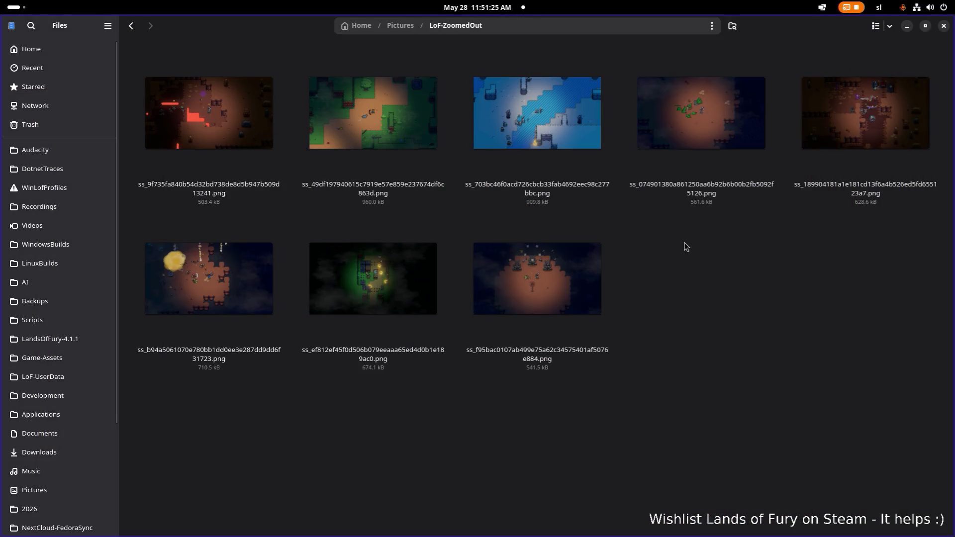
Revisit LoF-ZoomedOut, then open the zoomed-in lava JPG ss_9f735fa…13241.jpg from LoF-ZoomedIn.
key(alt+Left)
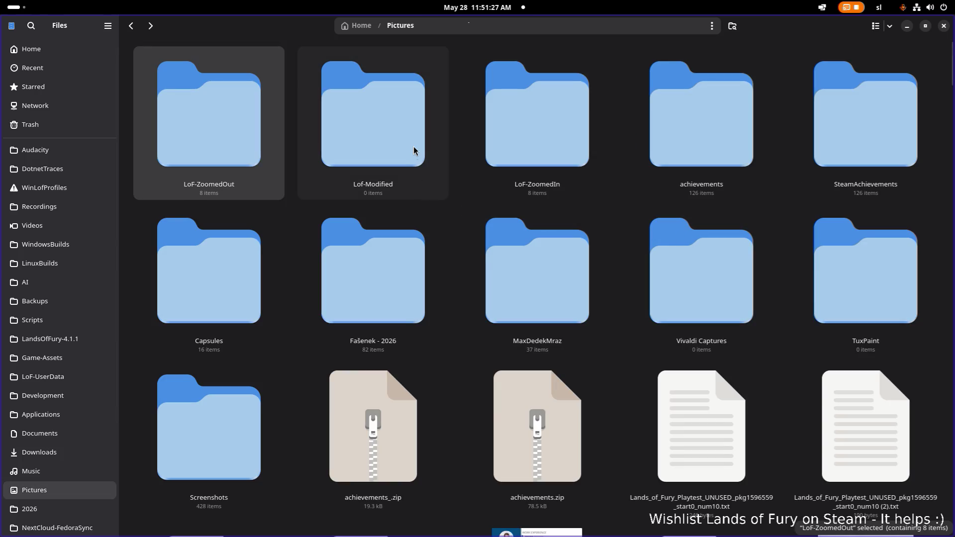
click(367, 135)
double_click(244, 130)
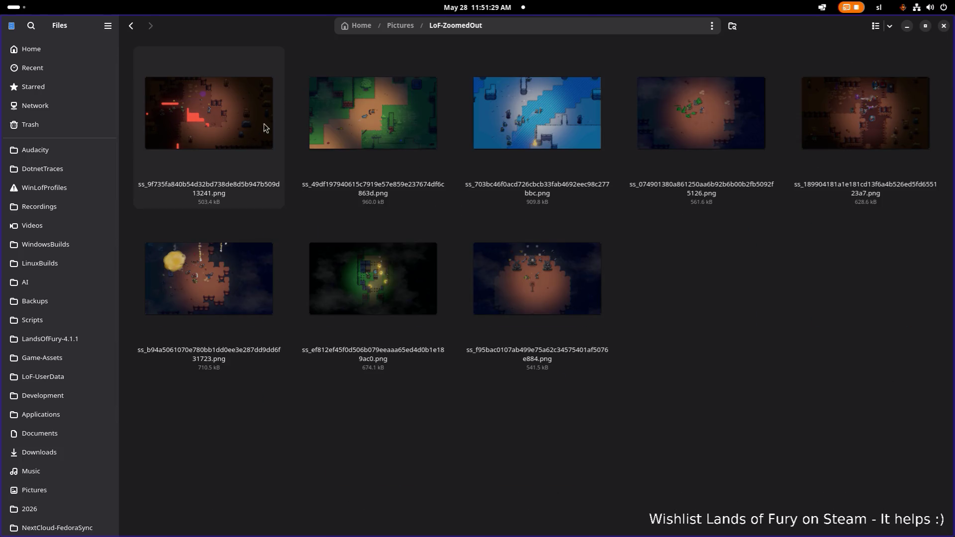
click(239, 120)
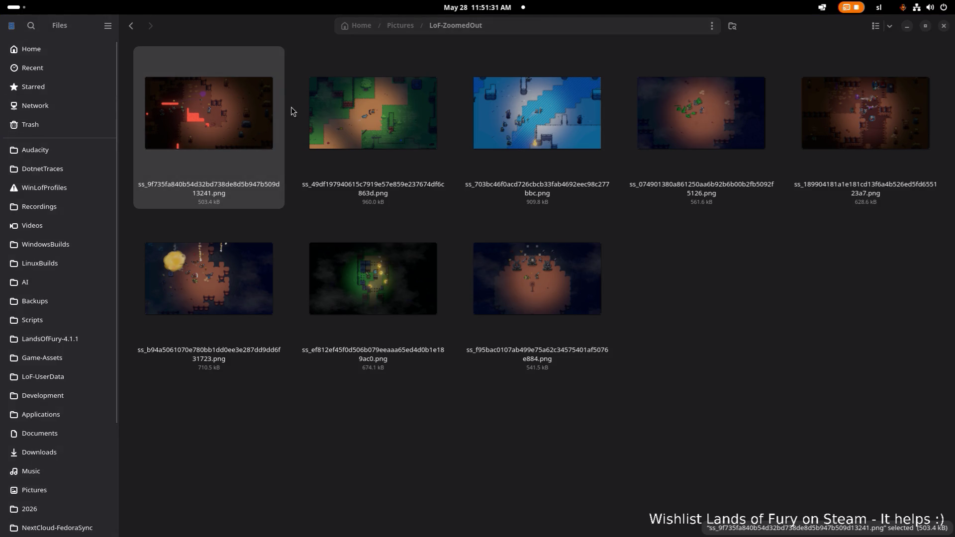
key(alt+Left)
click(371, 114)
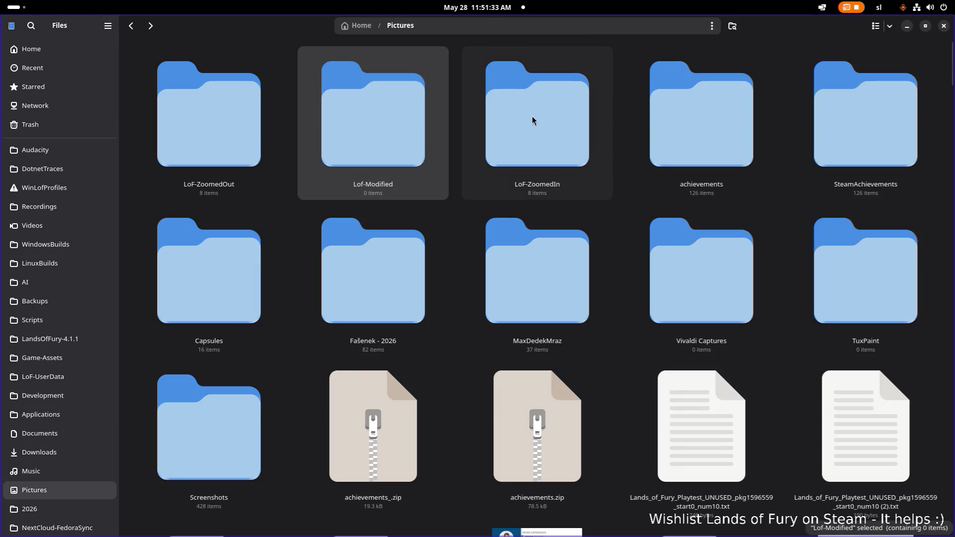
double_click(533, 120)
double_click(242, 99)
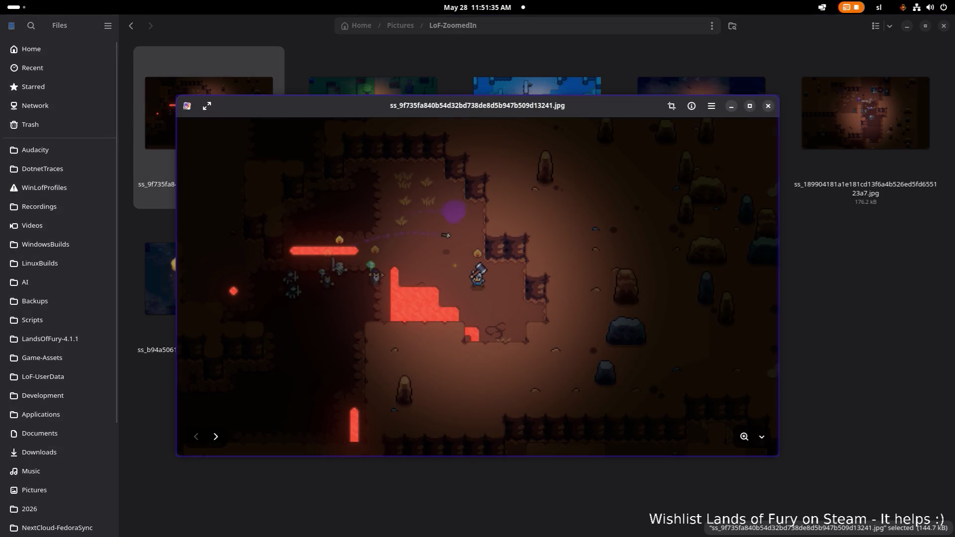
Tile Image Viewer into the left half of the screen and Brave into the right half.
mouse_move(369, 116)
mouse_down()
mouse_move(538, 115)
mouse_move(954, 168)
mouse_move(618, 100)
mouse_move(423, 15)
mouse_move(417, 25)
mouse_up()
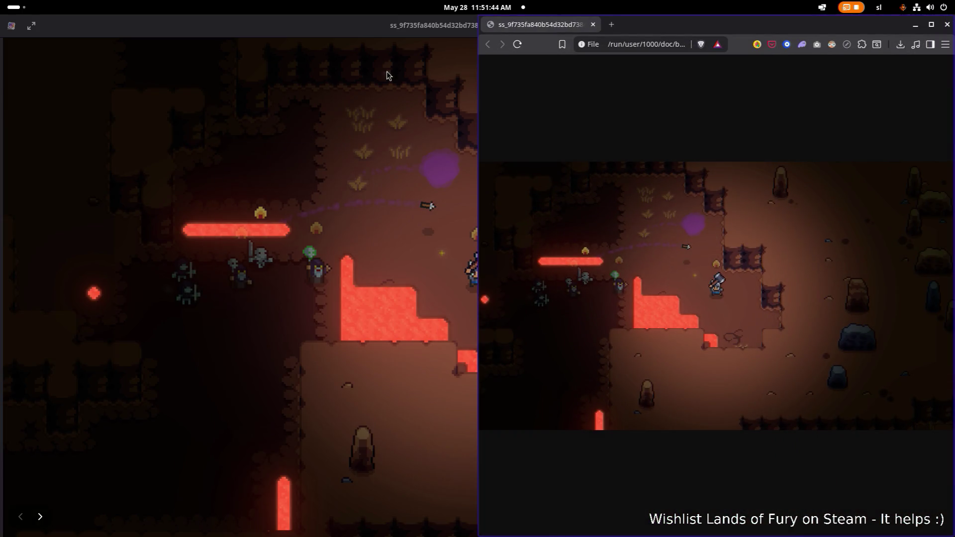
click(380, 31)
mouse_move(379, 31)
mouse_down()
mouse_move(146, 69)
mouse_move(5, 79)
mouse_up()
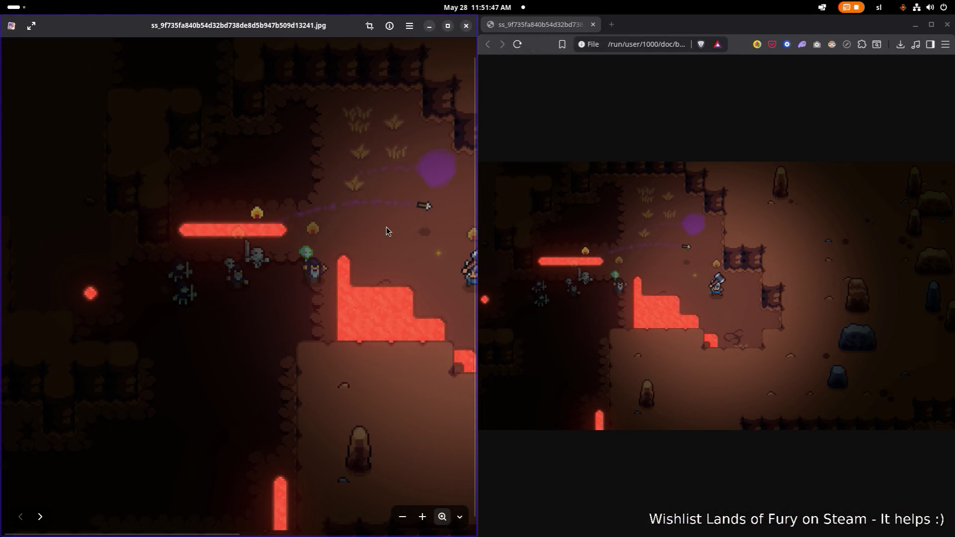
drag(386, 227, 251, 209)
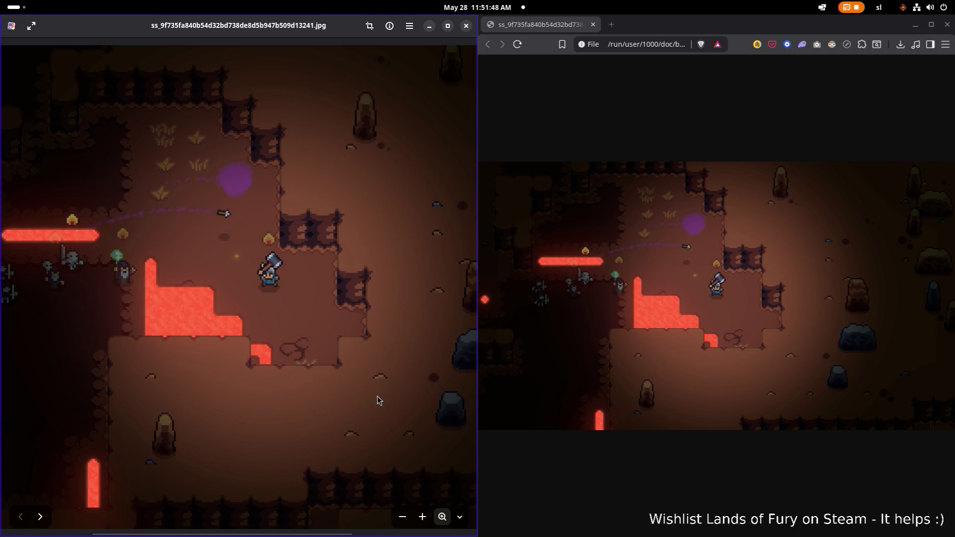
Fit the whole lava JPG in Image Viewer, then enlarge it slightly to match the browser.
click(403, 517)
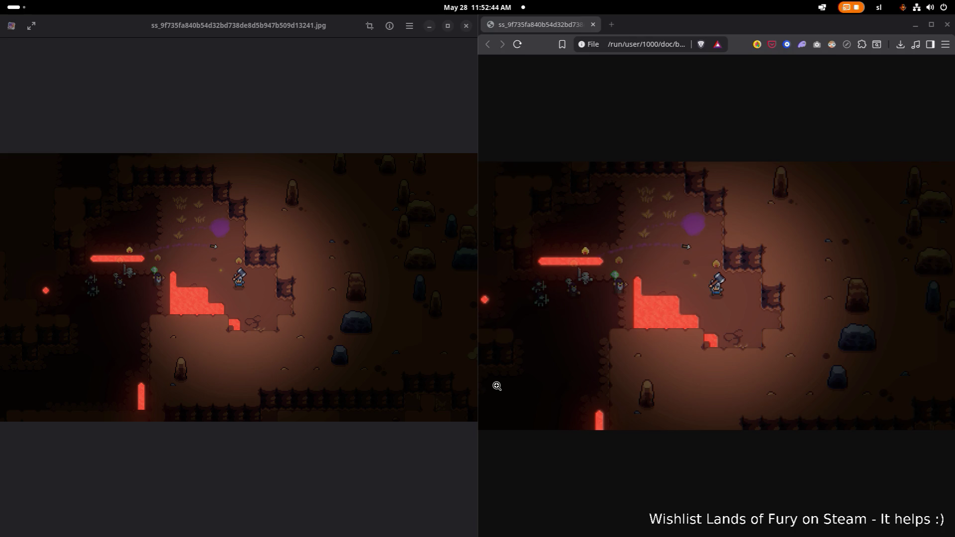
click(442, 517)
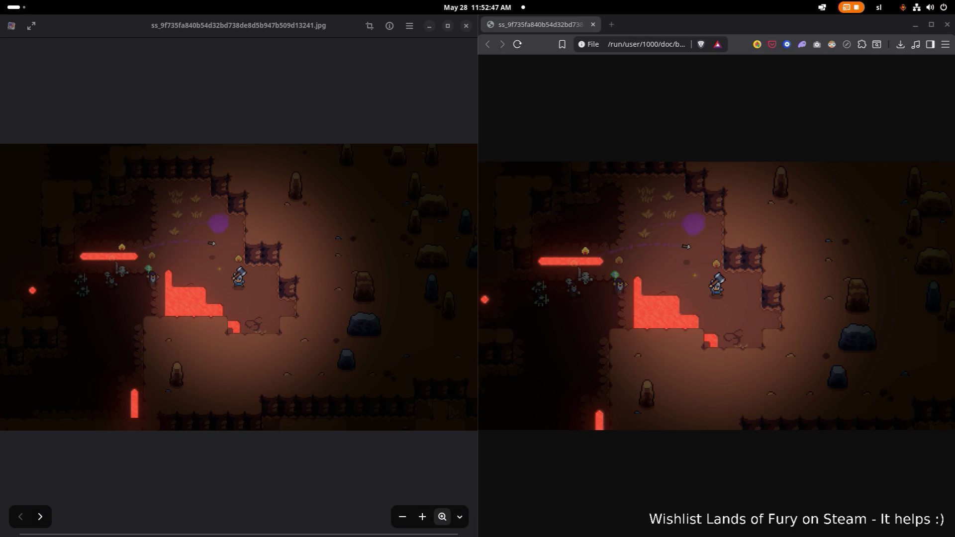
key(alt+Tab)
key(alt+shift+Tab)
key(alt+Tab)
key(alt+Tab)
key(Escape)
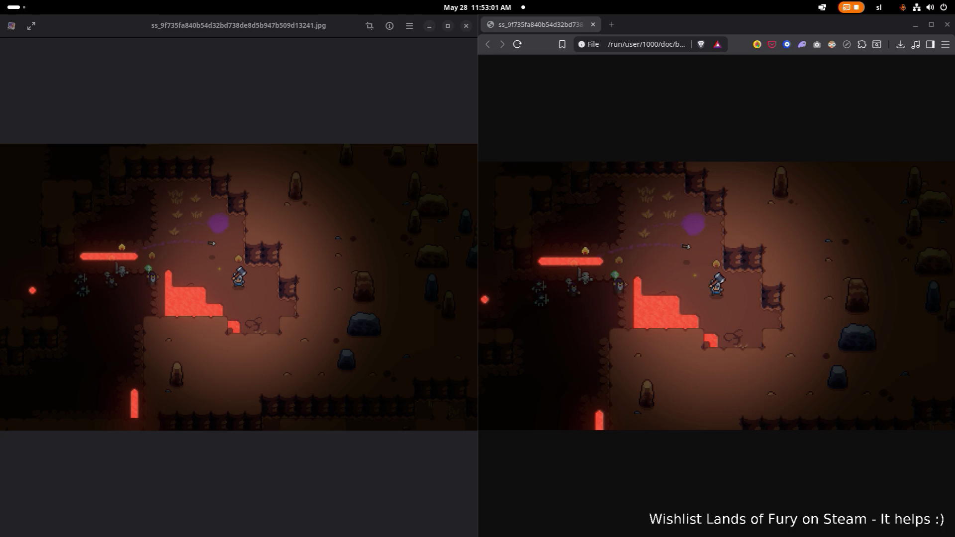
Zoom the browser's lava PNG to full size and back to fit, then return to Files.
click(502, 361)
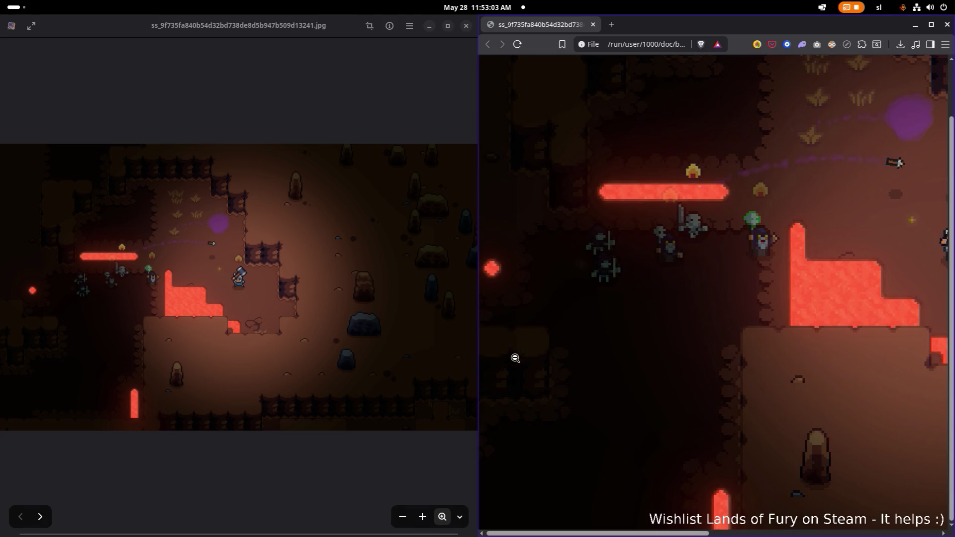
click(600, 345)
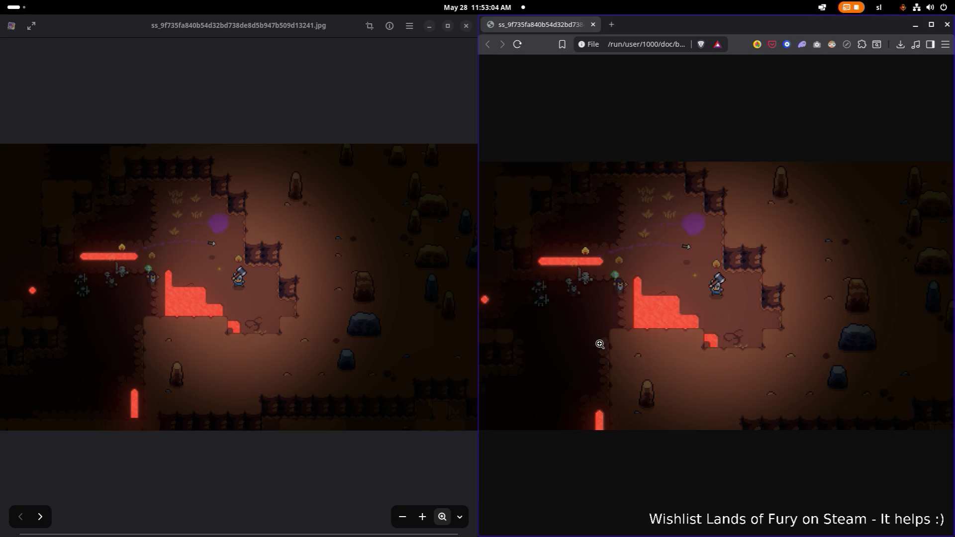
click(363, 320)
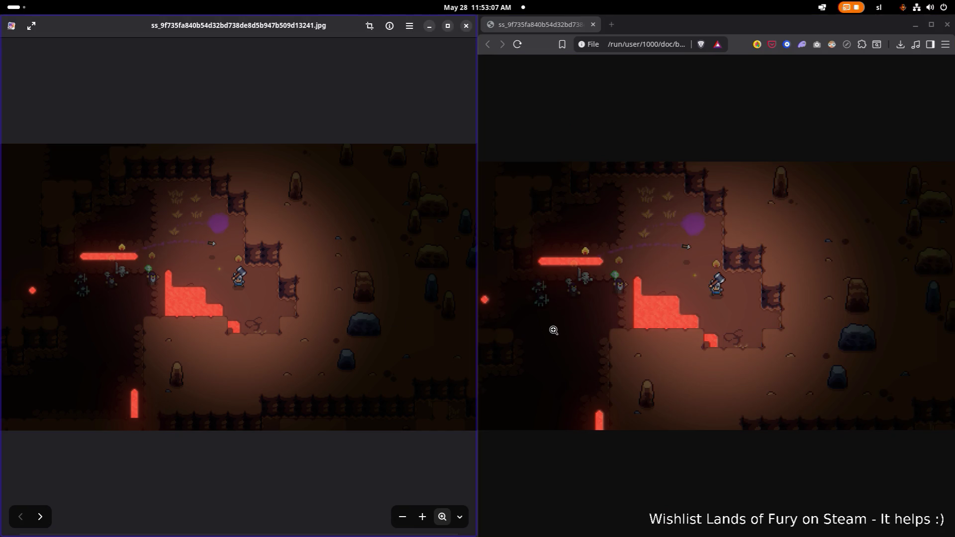
key(alt+Tab)
click(270, 276)
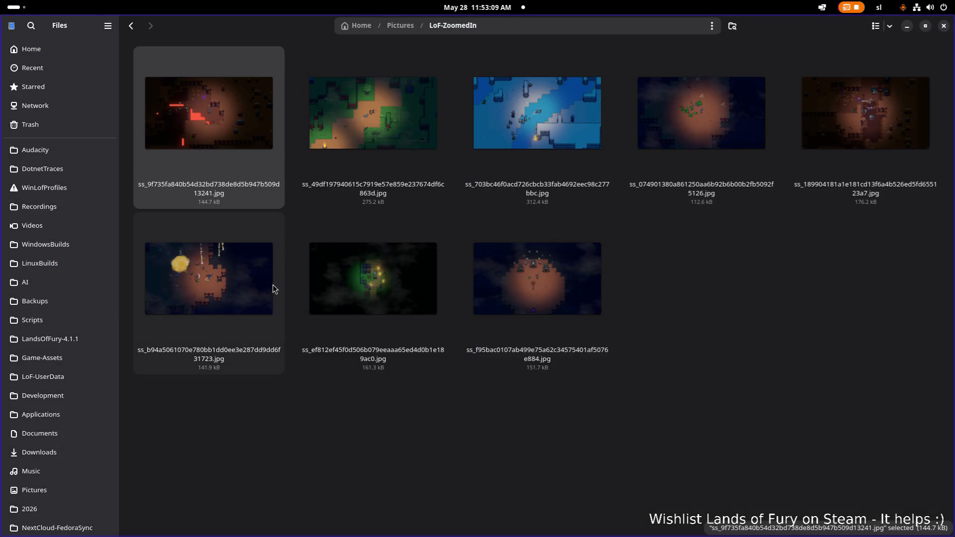
Flip between LoF-ZoomedOut and LoF-ZoomedIn, then open the zoomed-out lava cave PNG in Brave.
key(alt+Left)
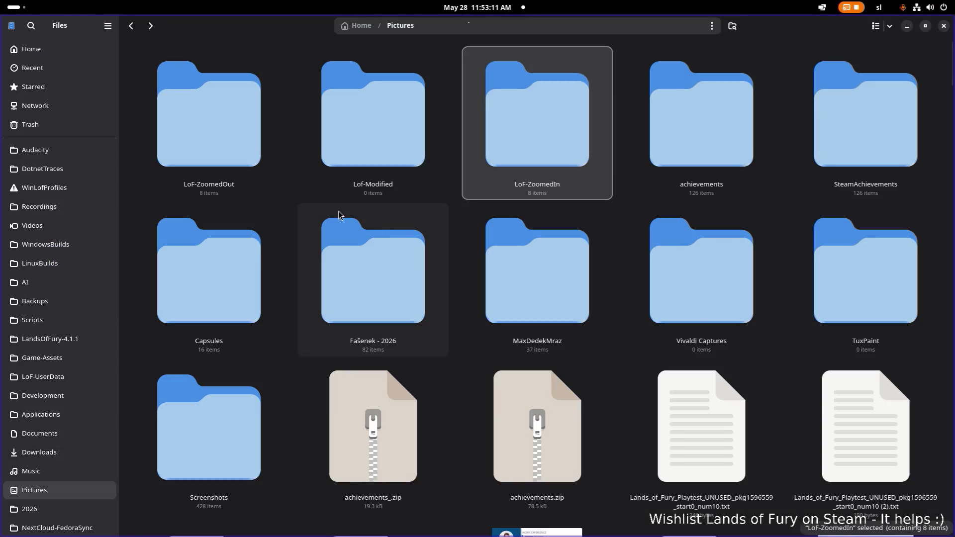
double_click(251, 130)
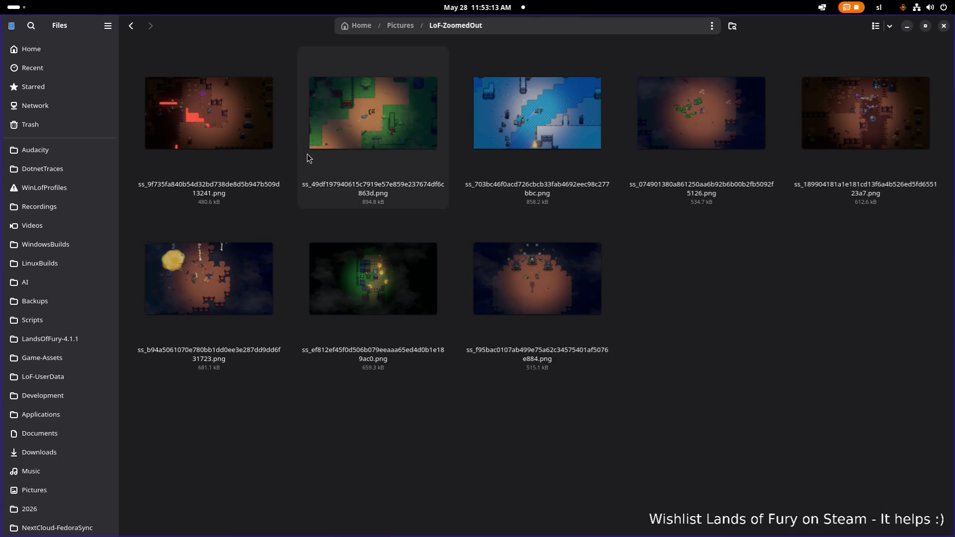
key(alt+Left)
double_click(519, 128)
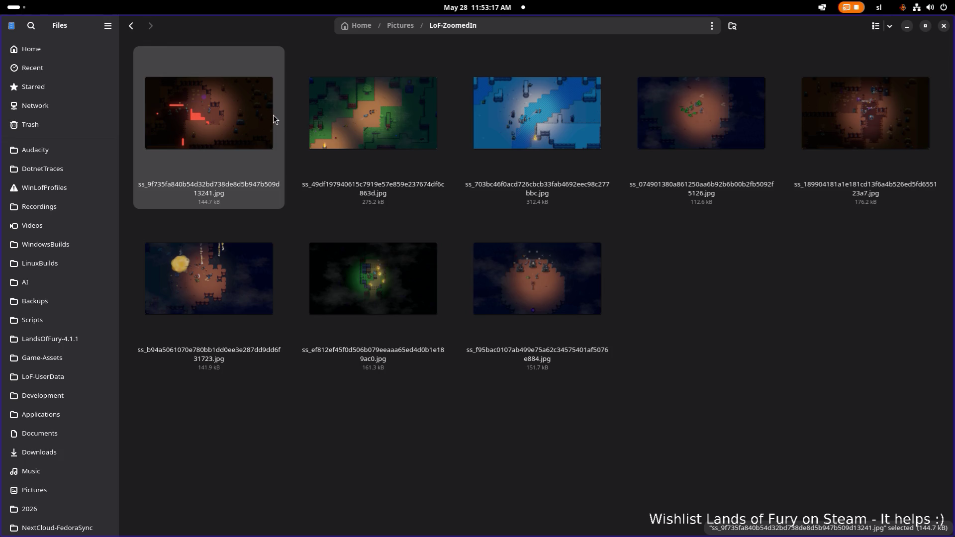
key(alt+Left)
double_click(240, 119)
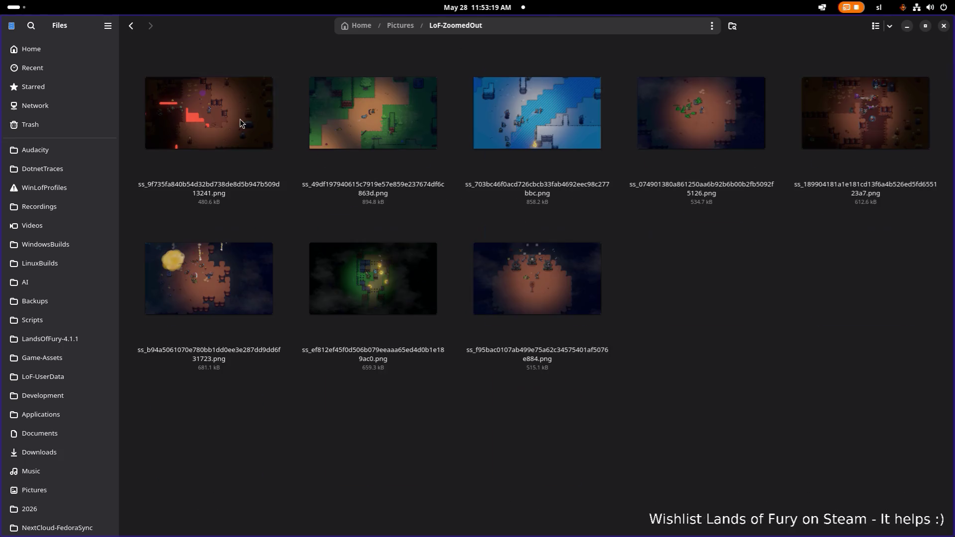
double_click(243, 115)
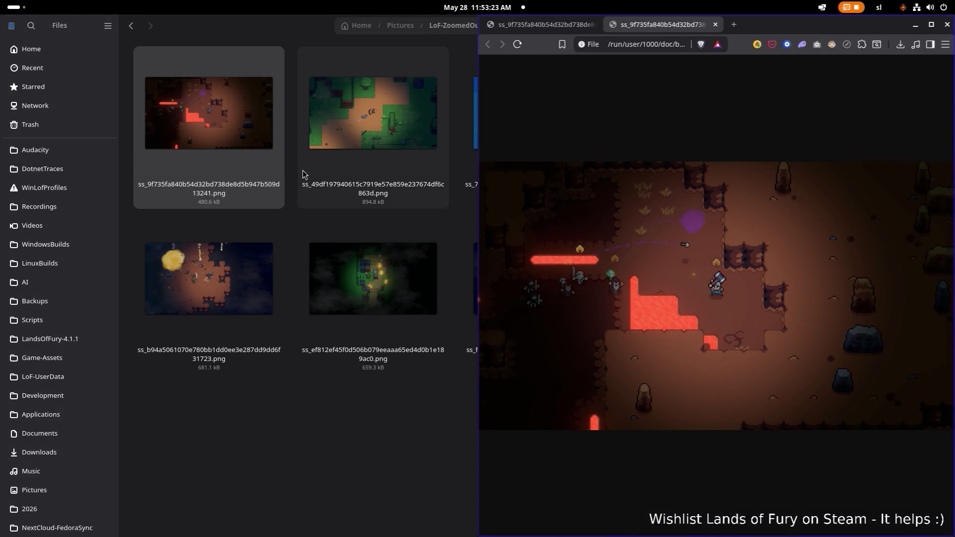
Inspect the lava cave PNG at full size in a maximized Brave, then tile Brave back beside Files.
click(697, 295)
click(698, 295)
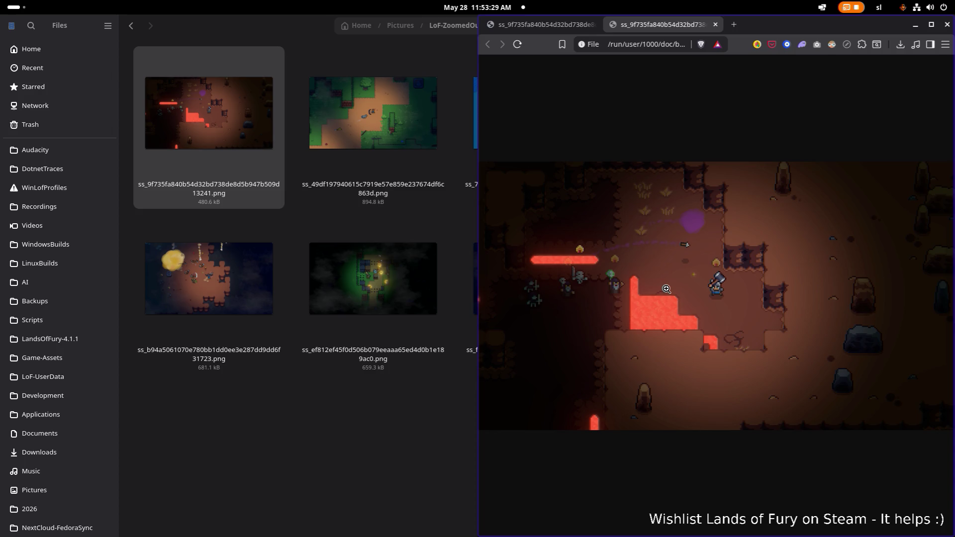
click(669, 289)
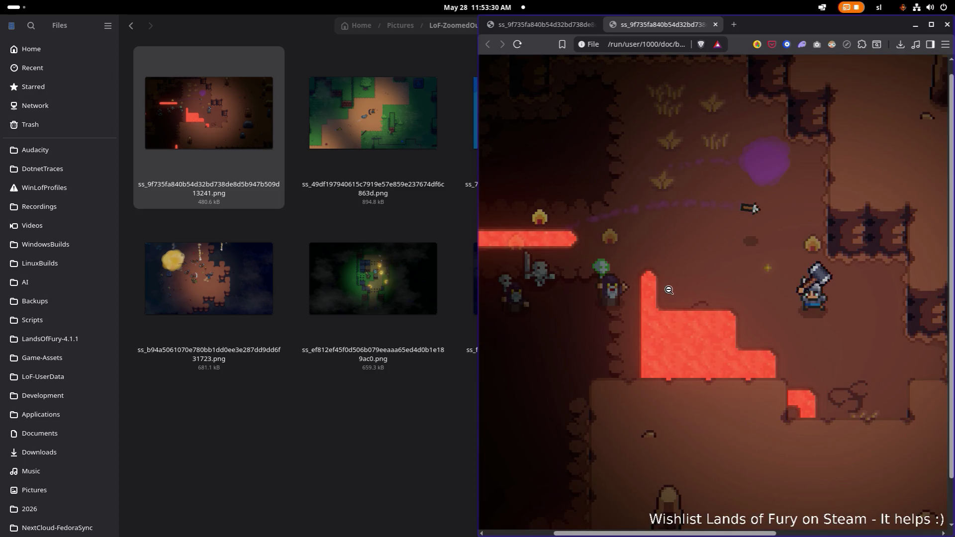
scroll(678, 272, up, 1)
click(932, 25)
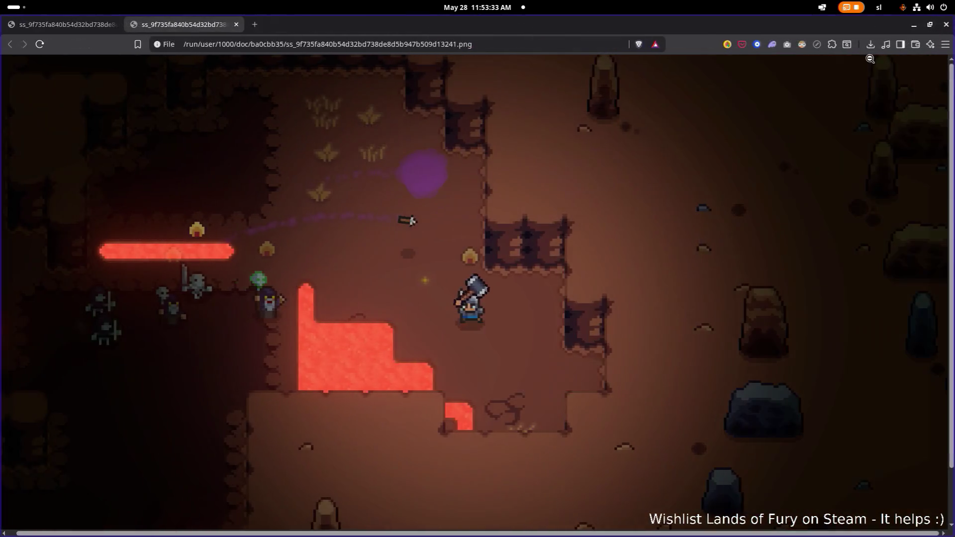
click(641, 237)
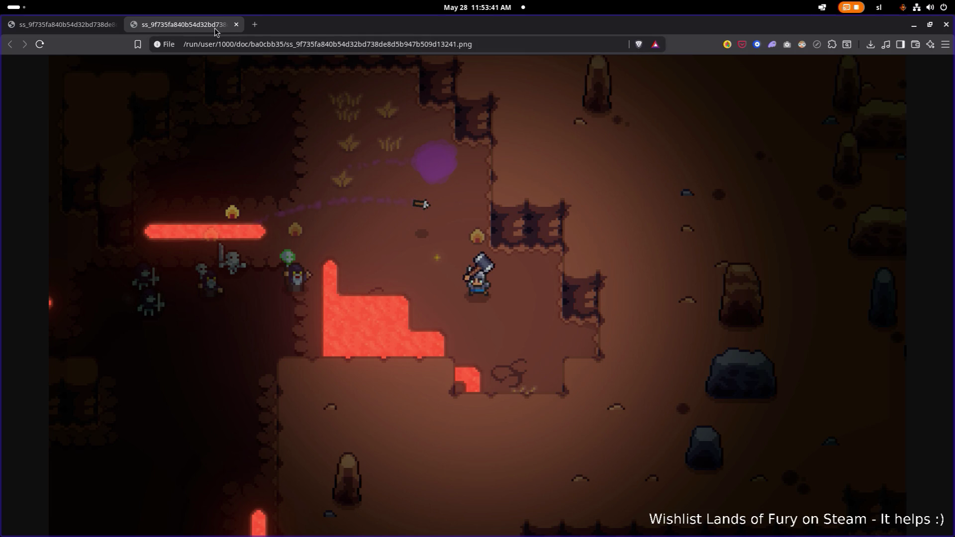
key(super+h)
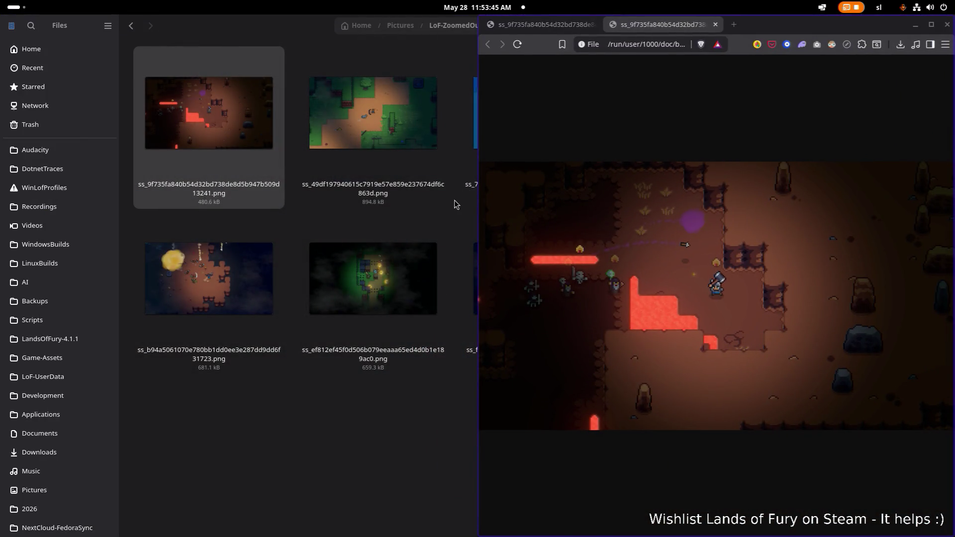
key(alt+Tab)
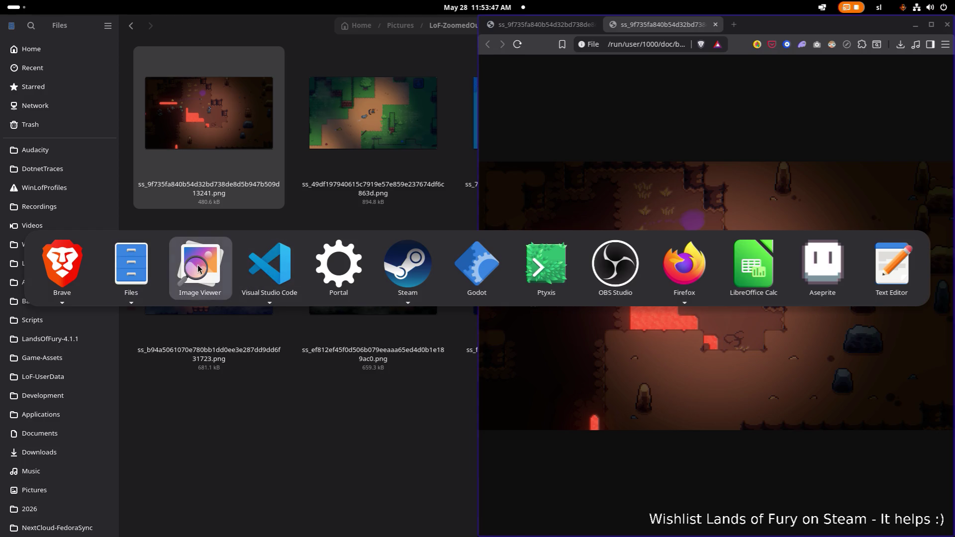
Compare the zoomed-in lava JPG with Brave's copy, cancel closing Brave's tabs, and close Image Viewer.
click(198, 269)
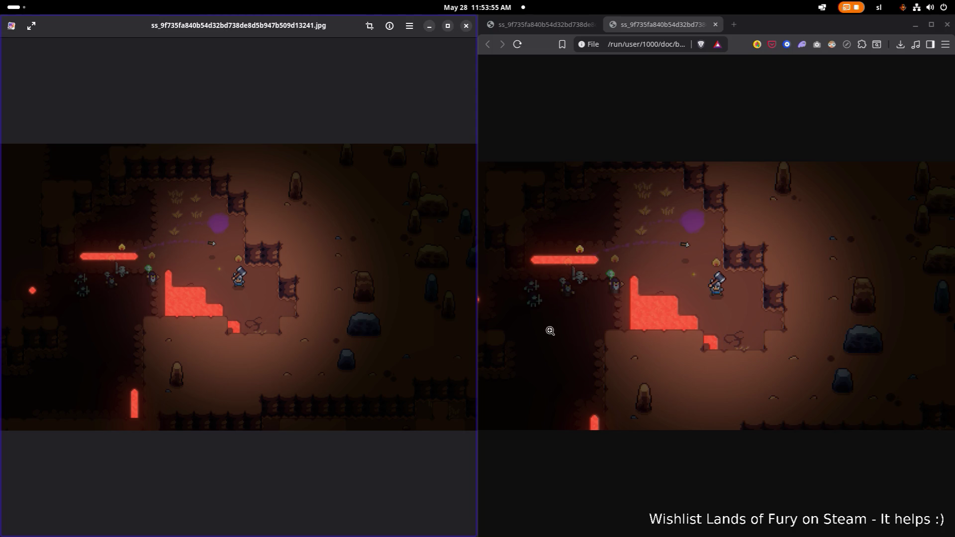
click(948, 26)
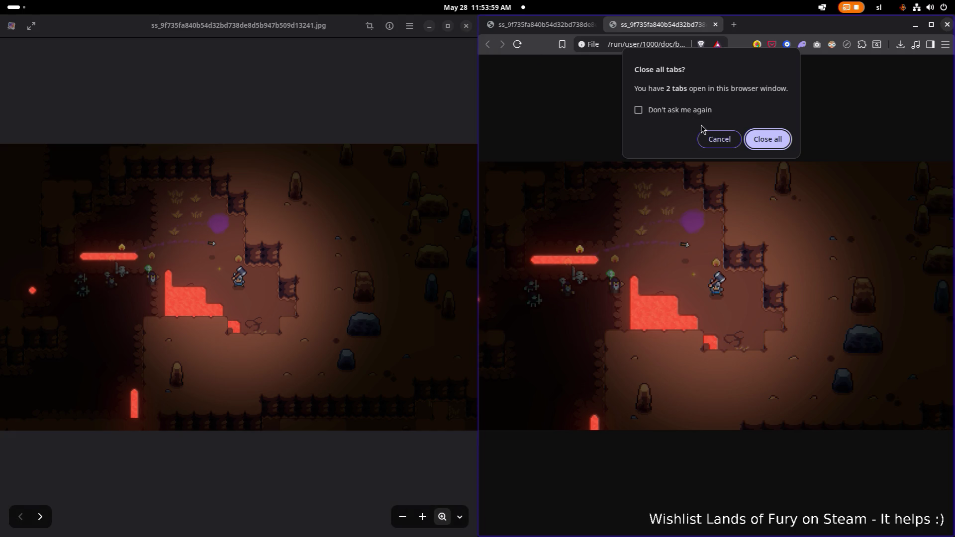
click(718, 139)
click(467, 28)
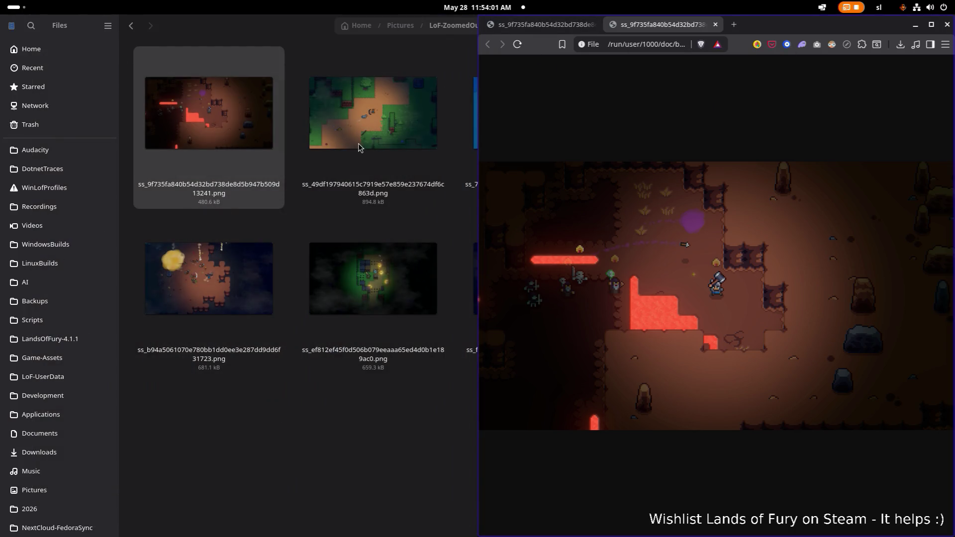
Open the green forest, dark forest and explosion PNGs in Brave tabs; open then close the slime fight tab.
double_click(389, 135)
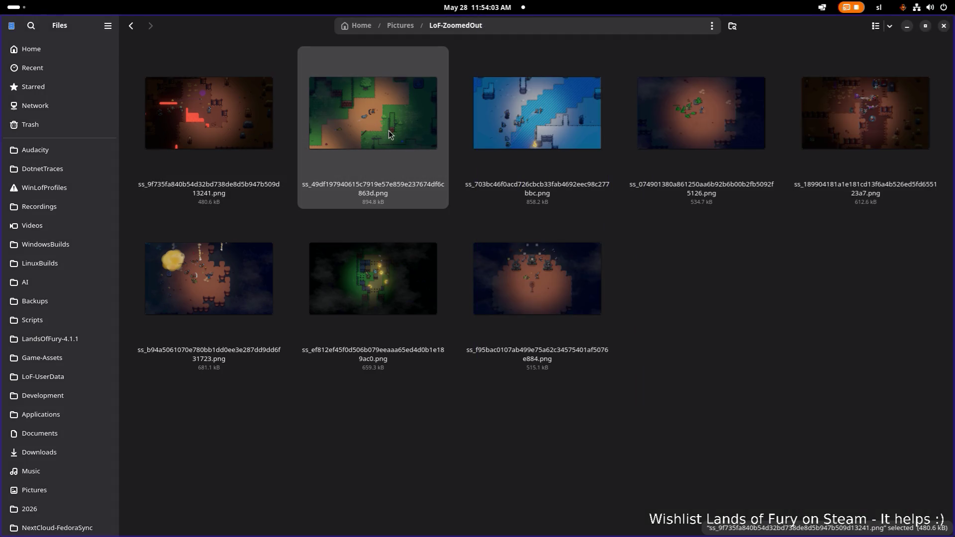
double_click(387, 288)
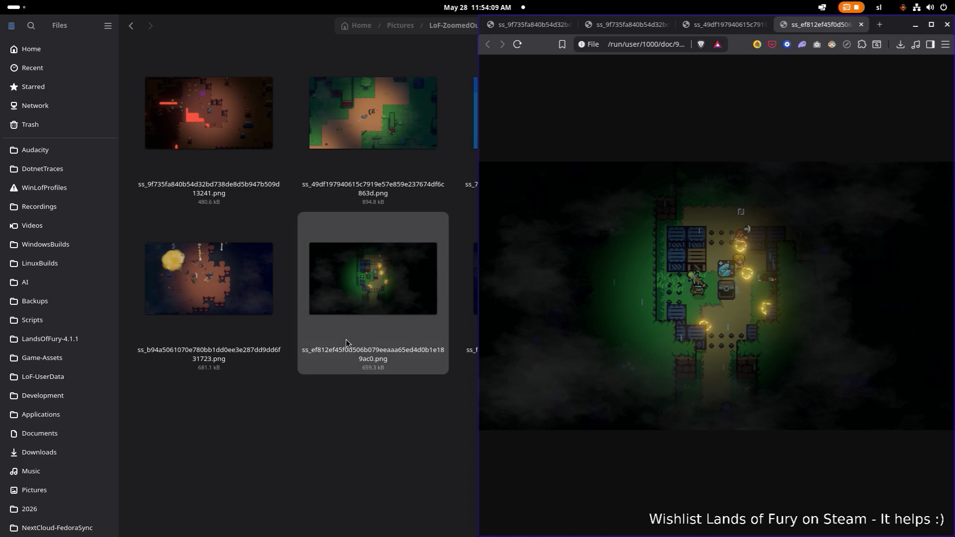
double_click(250, 265)
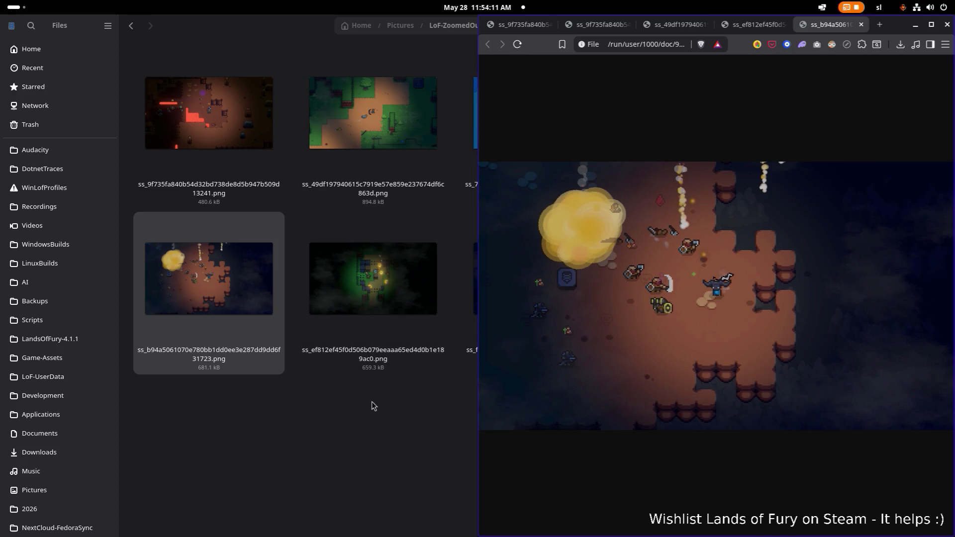
click(372, 402)
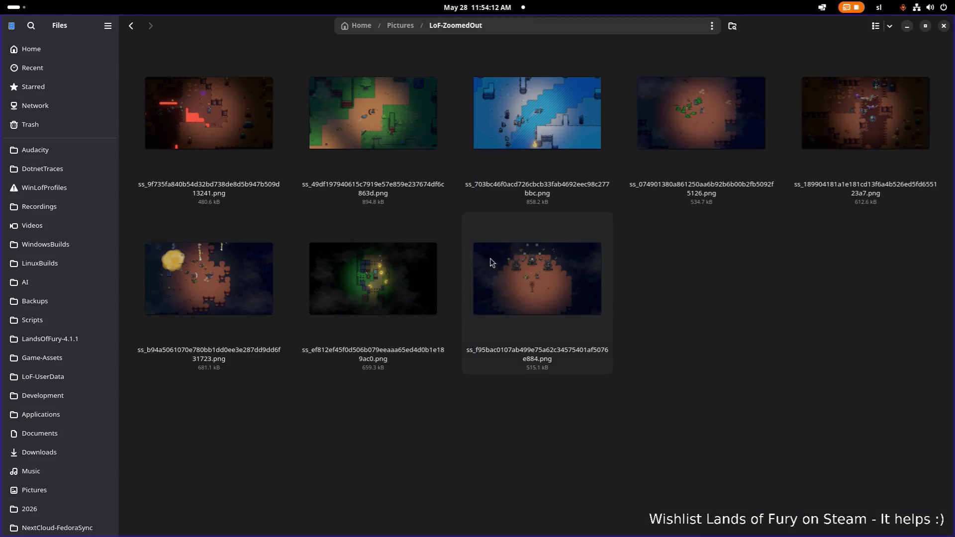
click(691, 118)
double_click(688, 116)
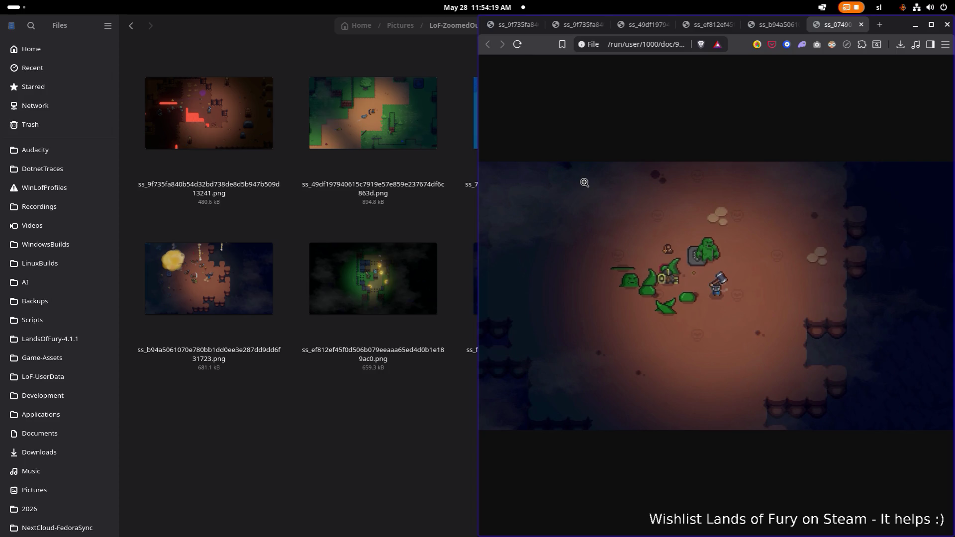
click(861, 24)
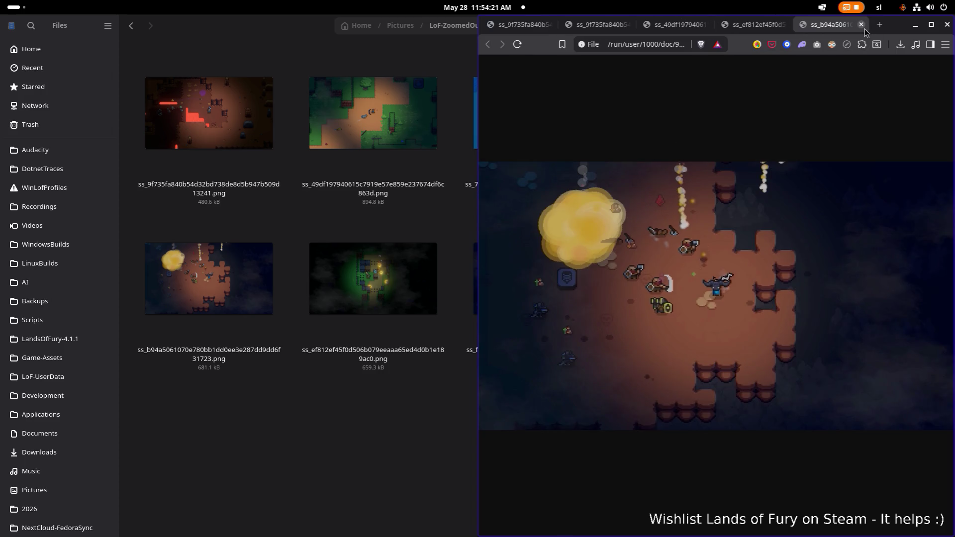
View the explosion screenshot at full size and fitted, maximized, then restore Brave beside Files.
click(748, 261)
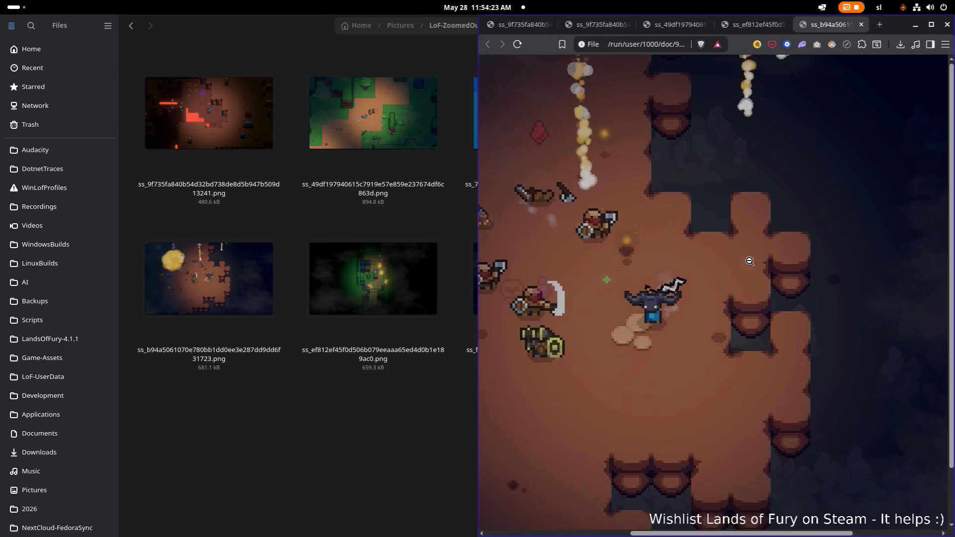
click(747, 260)
click(931, 25)
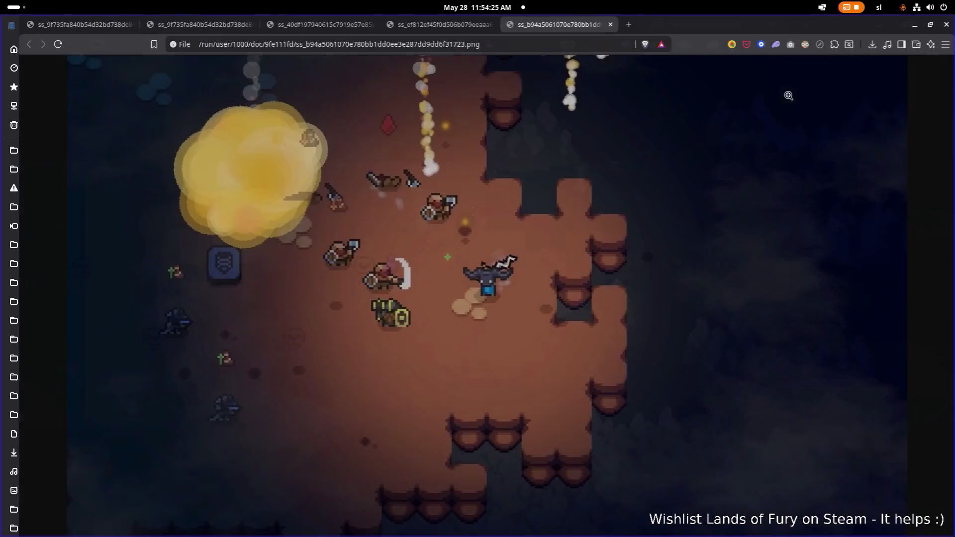
click(550, 208)
click(550, 208)
double_click(706, 31)
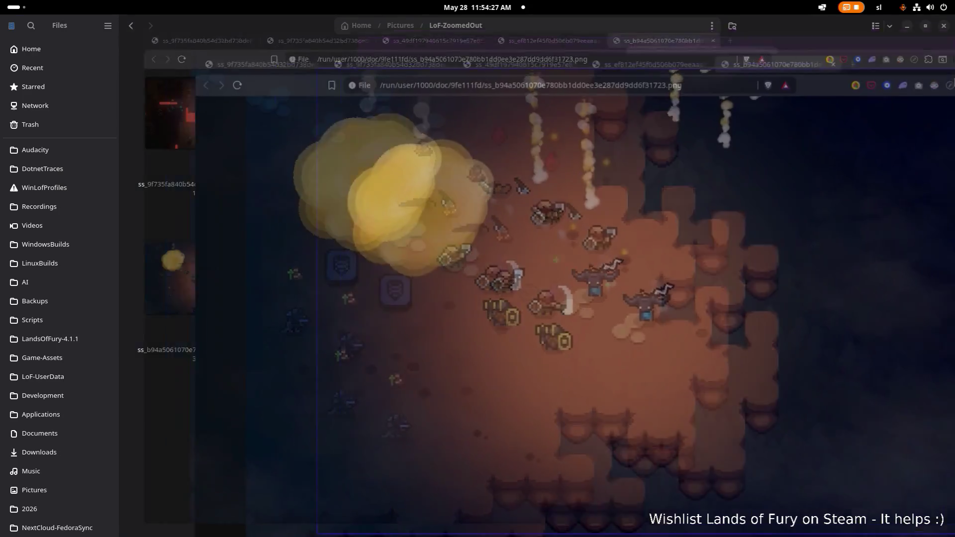
Switch from Brave back to Files showing the eight zoomed-out PNGs in LoF-ZoomedOut.
key(alt+Tab)
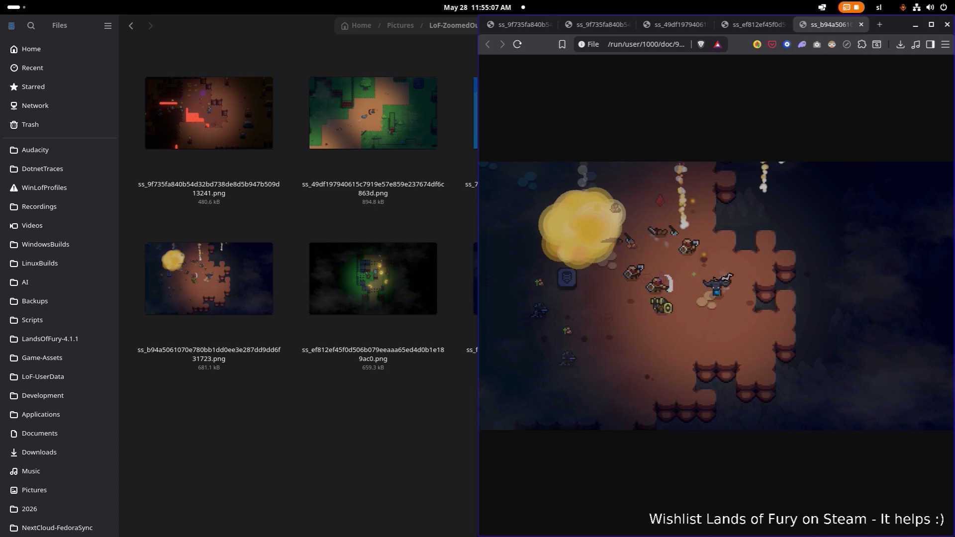
click(316, 386)
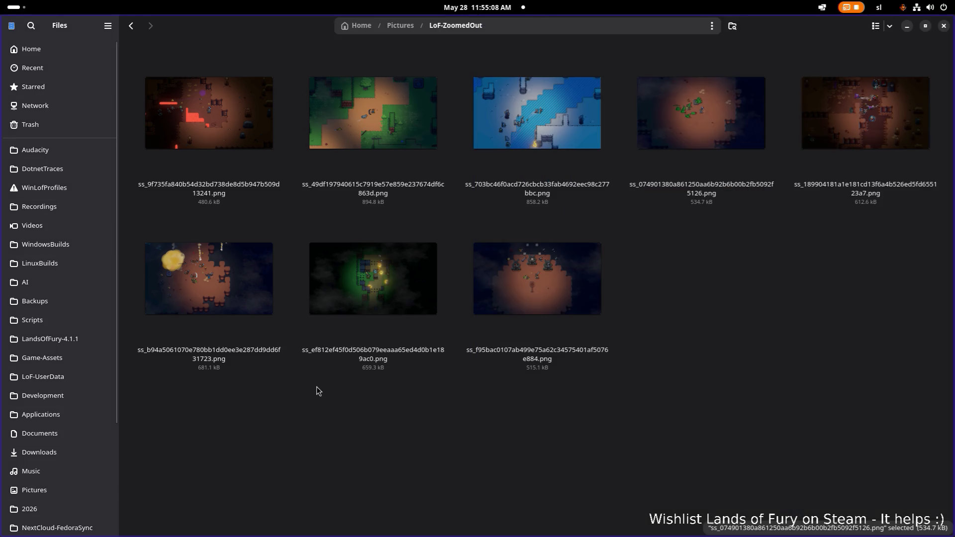
Open the statue arena ss_f95bac and dark forest ss_ef812 screenshots in Brave.
double_click(564, 270)
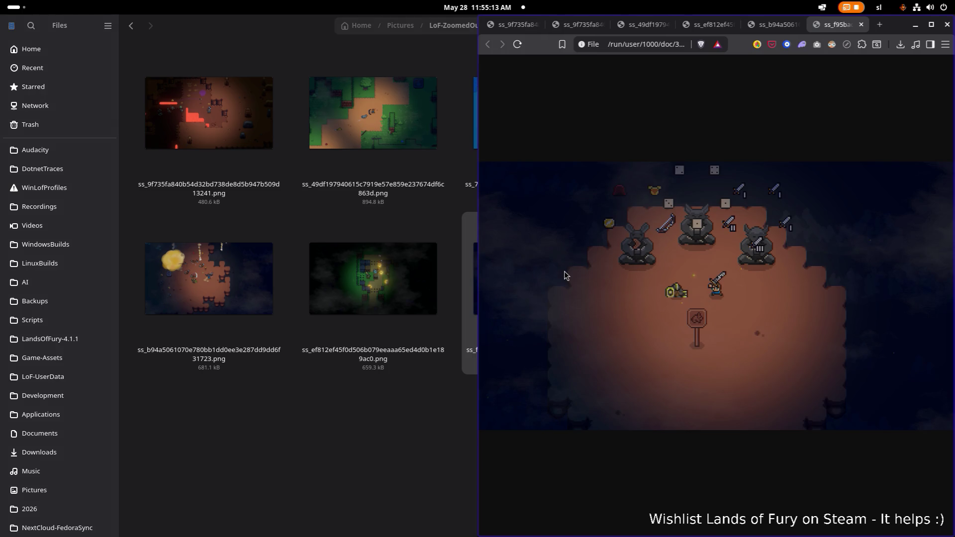
click(366, 304)
double_click(367, 302)
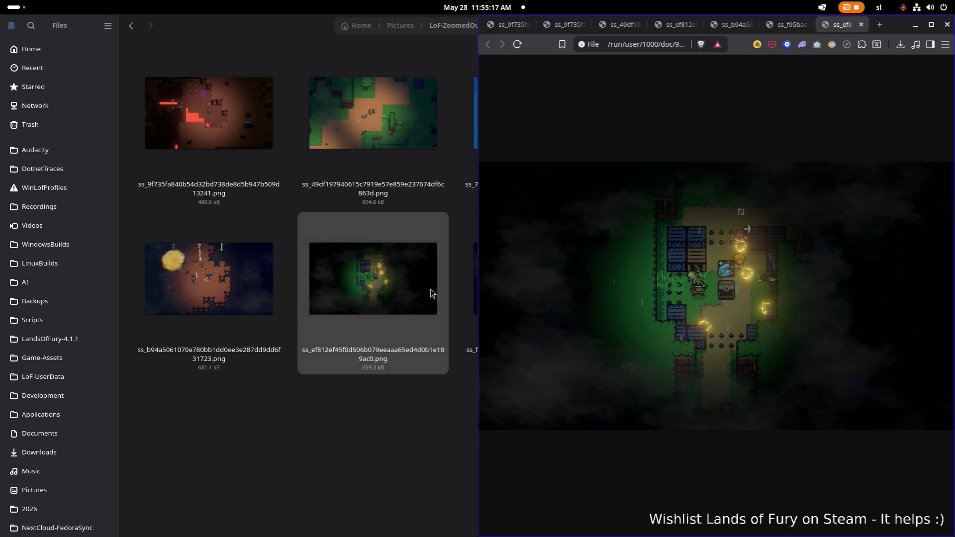
Return to Files, go back to Pictures and open the LoF-ZoomedIn folder.
click(360, 384)
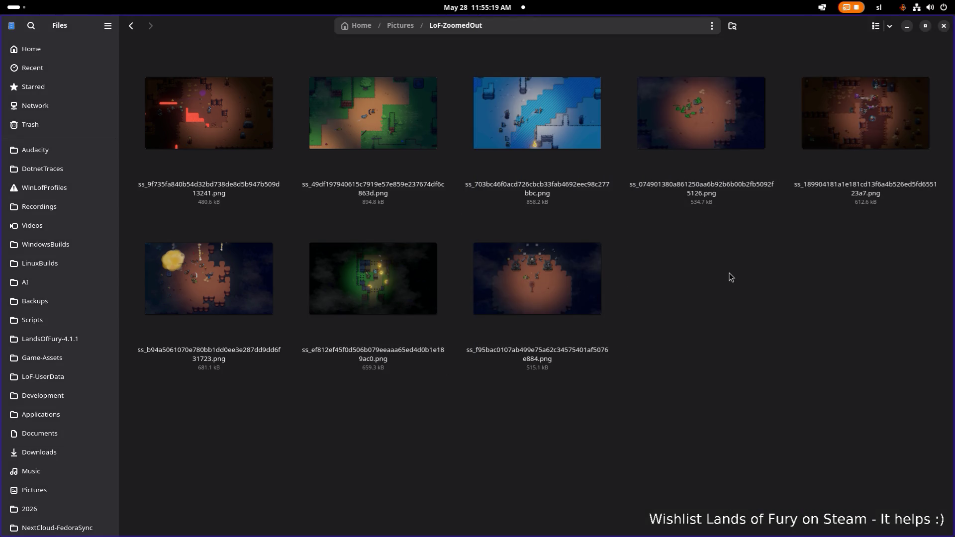
key(alt+Left)
double_click(531, 135)
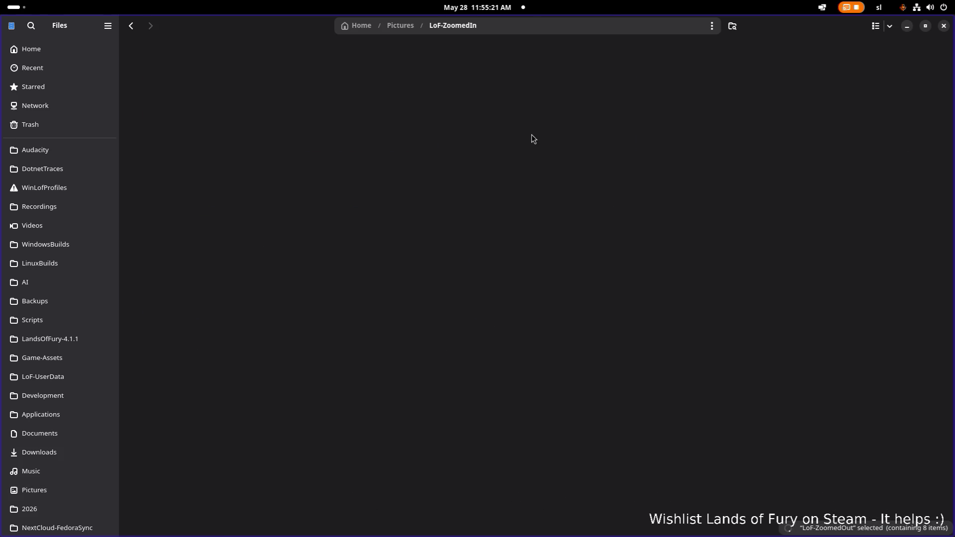
View the dark-forest JPG ss_ef812e…89ac0.jpg maximized in Image Viewer, close it, and return to Pictures.
double_click(354, 263)
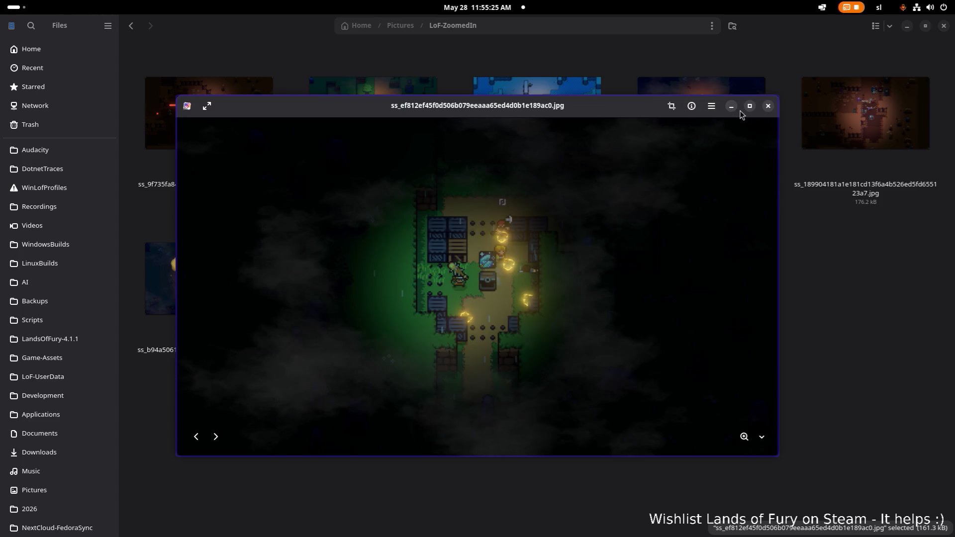
click(750, 106)
drag(691, 41, 742, 128)
click(912, 125)
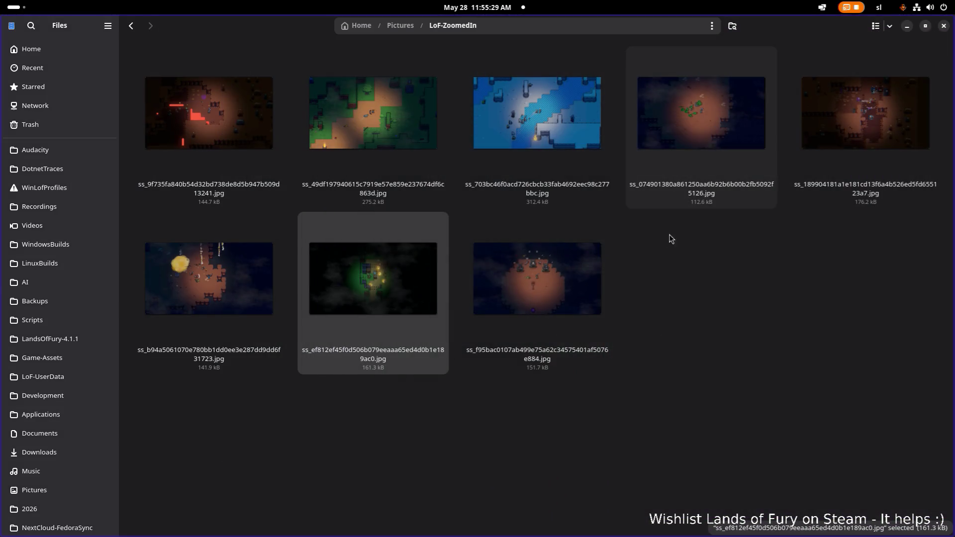
key(alt+Left)
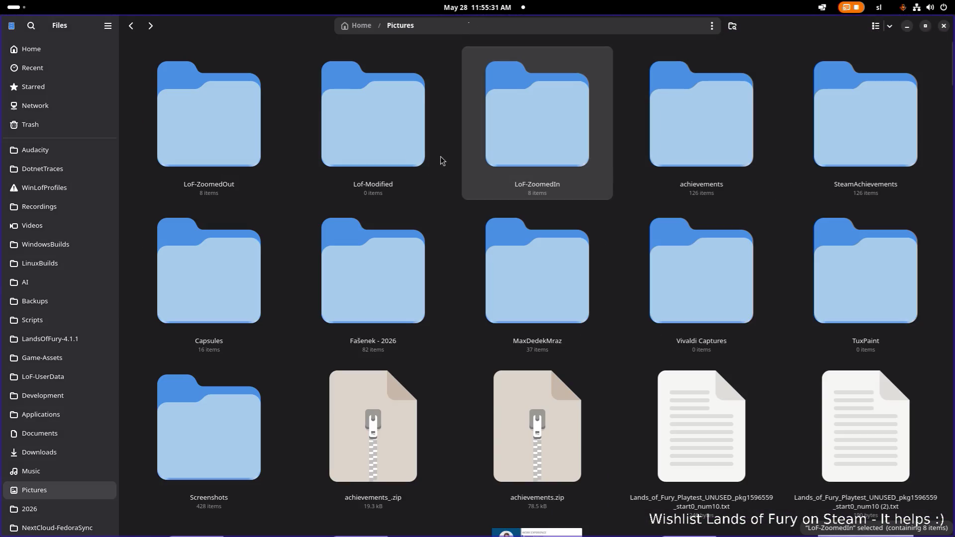
Open the blue snowy PNG from LoF-ZoomedOut in Brave and zoom it to full size and back.
double_click(239, 127)
double_click(540, 126)
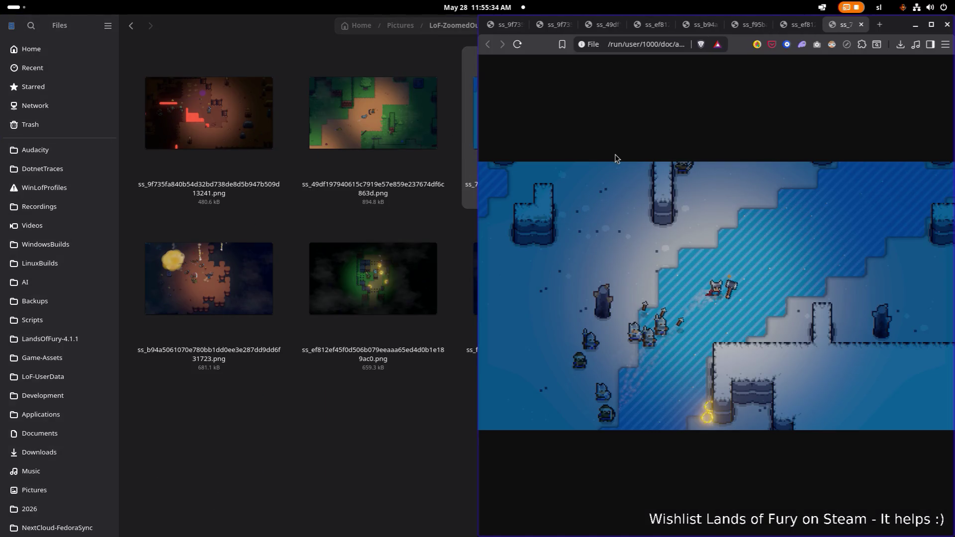
click(646, 179)
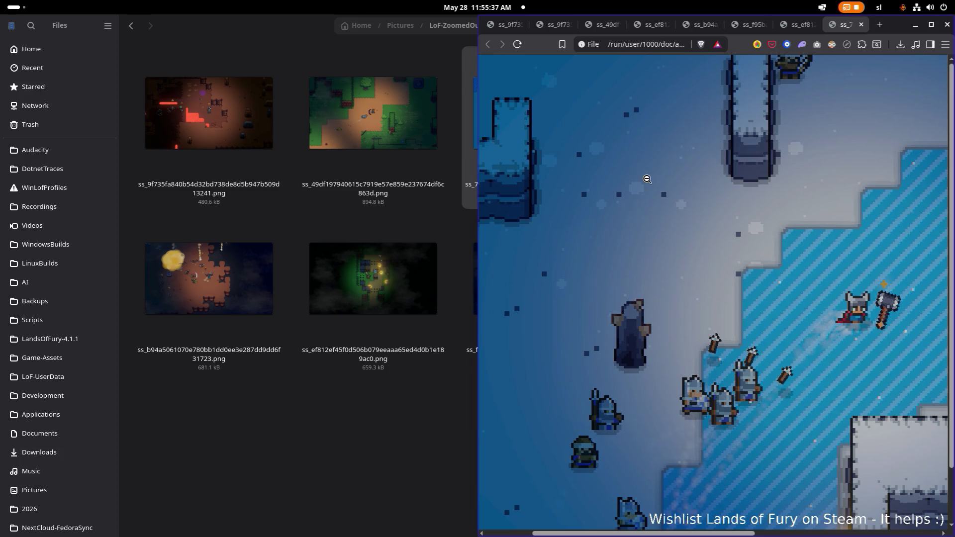
click(647, 180)
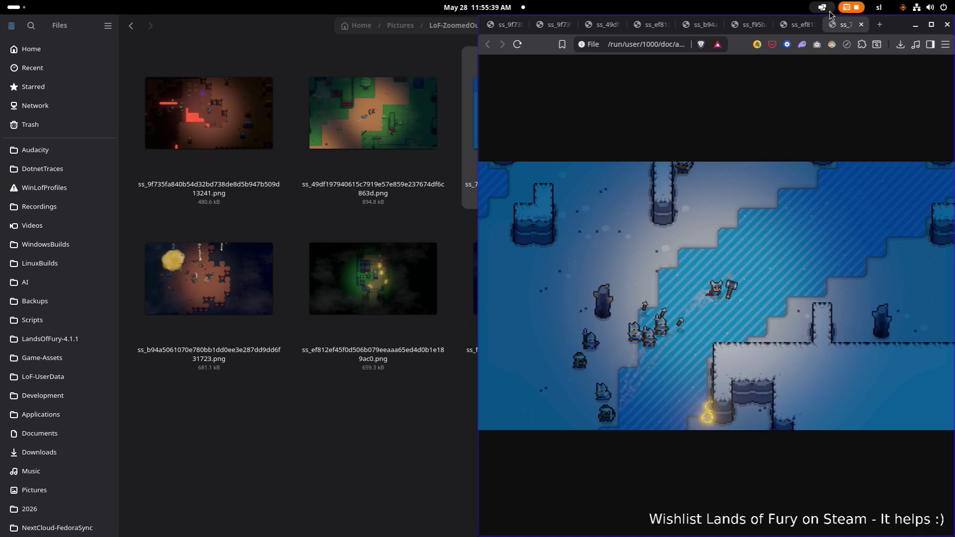
Close the Brave window, confirming Close all for its 8 screenshot tabs.
click(947, 25)
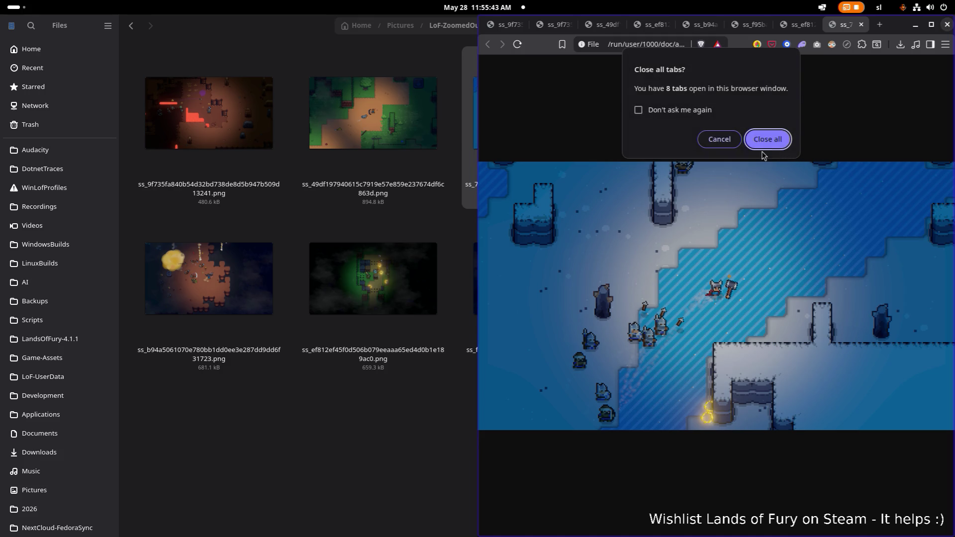
scroll(50, 321, down, 1)
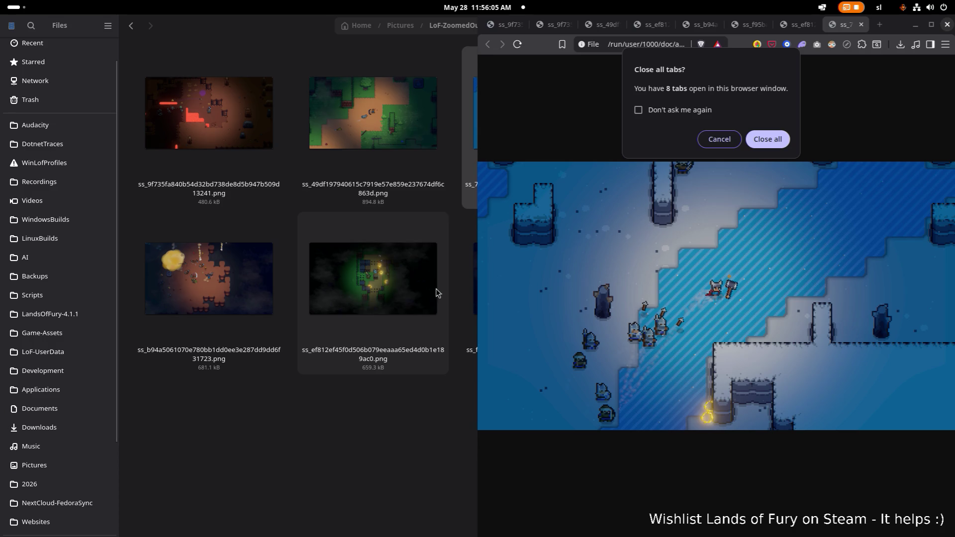
click(774, 144)
click(774, 144)
key(alt+Tab)
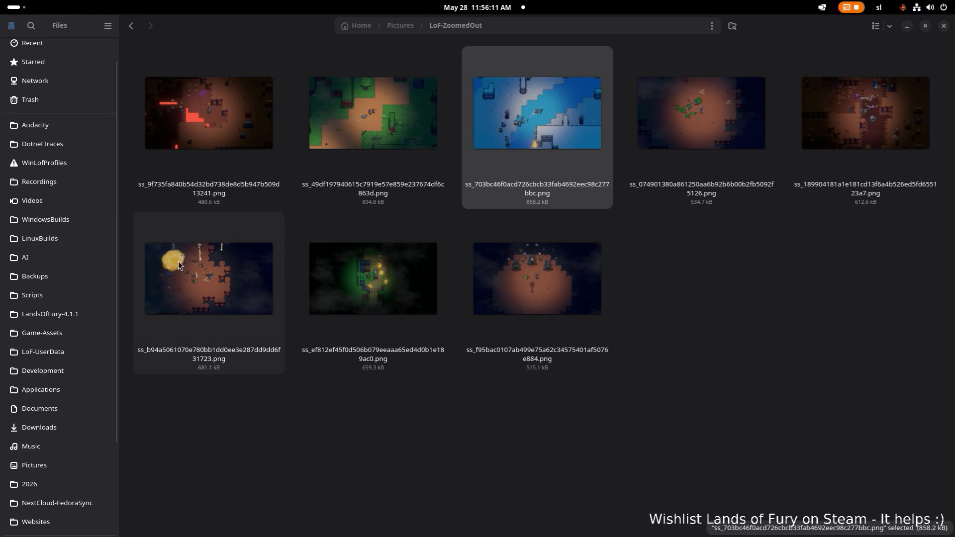
Dismiss the app switcher without changing apps and refocus the Files window.
click(306, 408)
key(alt+Tab)
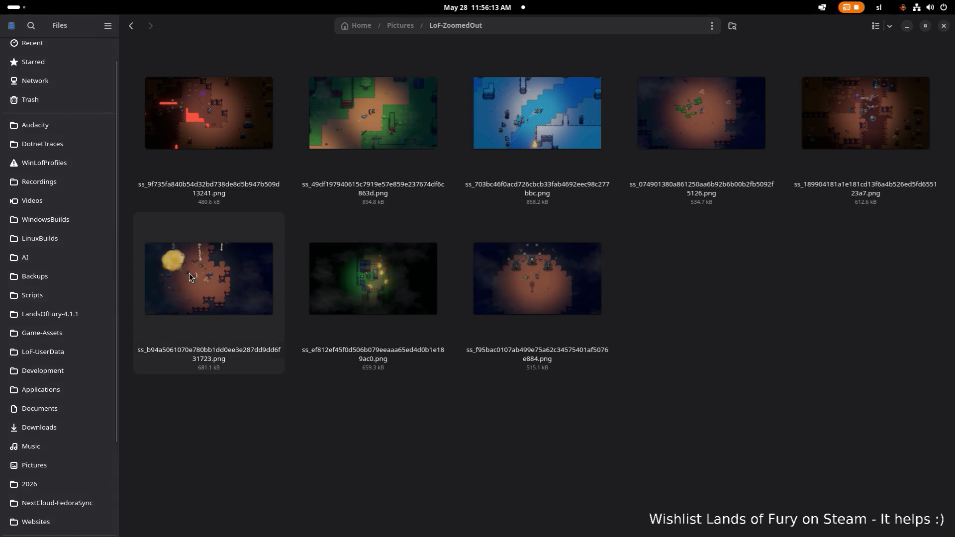
key(XF86AudioRaiseVolume)
key(XF86AudioRaiseVolume)
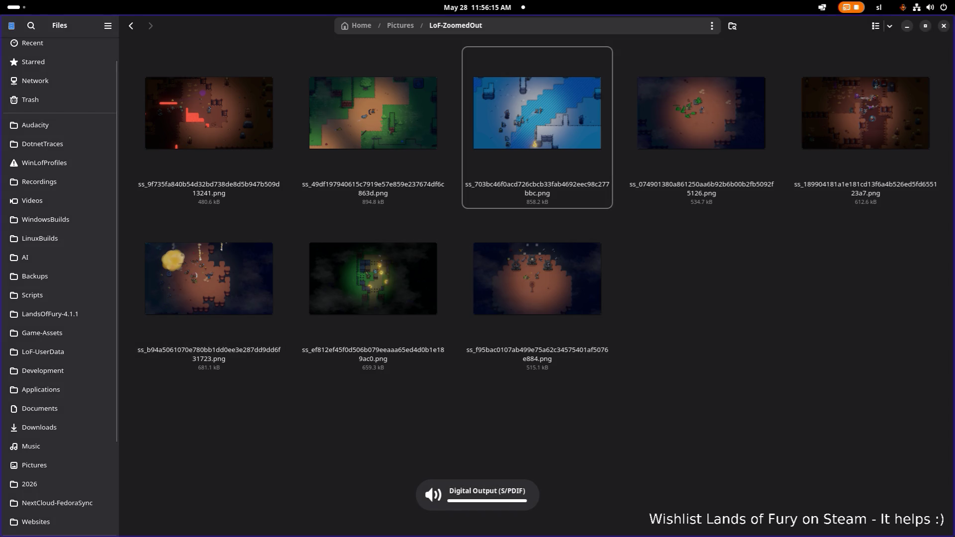
key(alt+Tab)
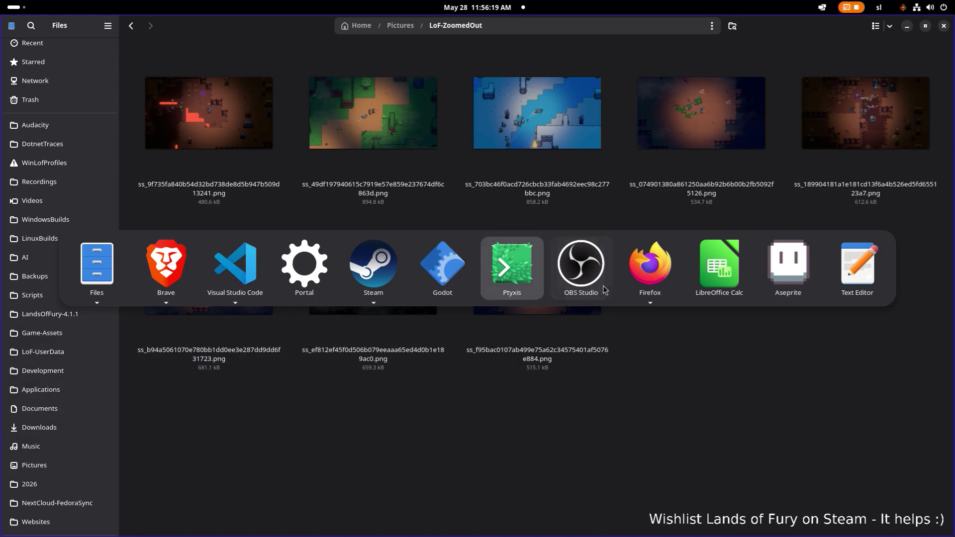
key(Escape)
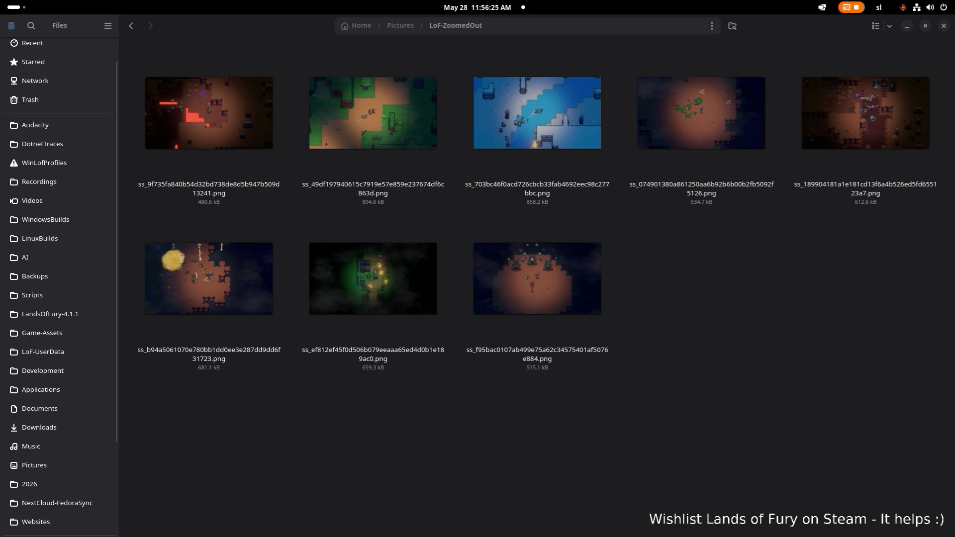
click(333, 362)
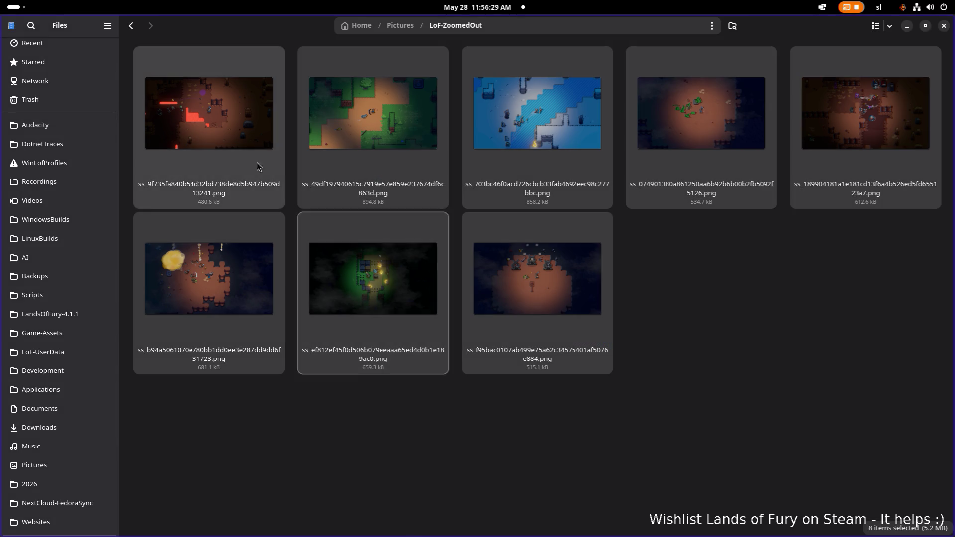
Check the first zoomed-out PNG's Image Properties, confirming 1920 × 1080 pixels.
right_click(246, 144)
click(311, 376)
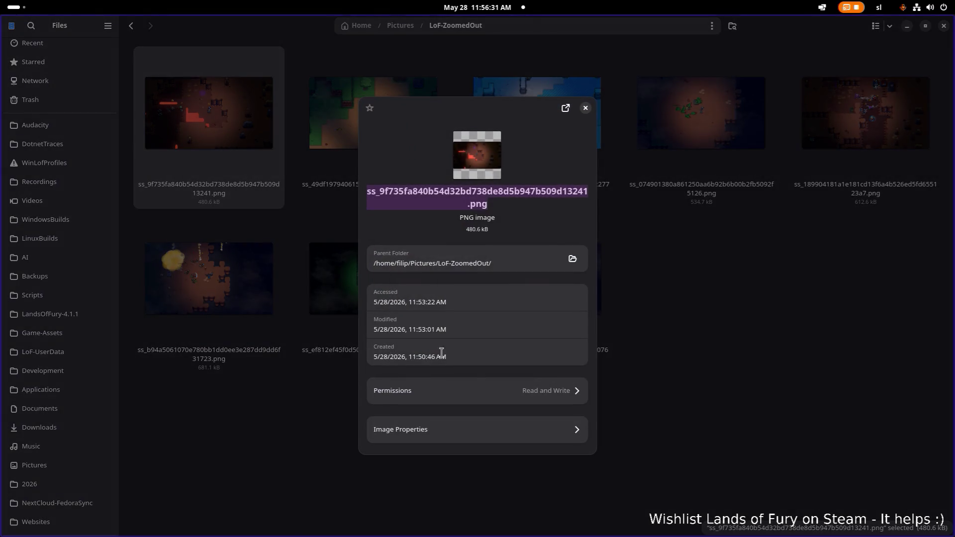
click(444, 432)
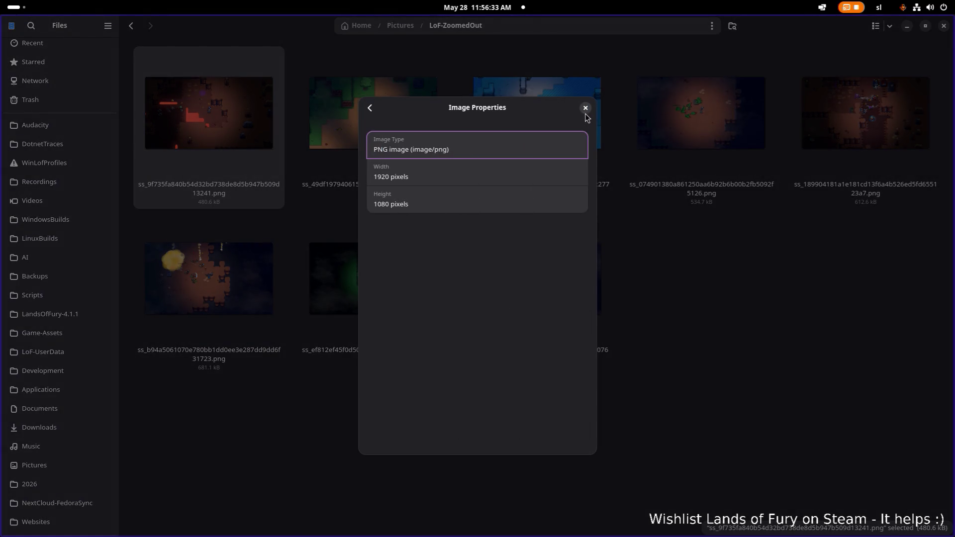
click(585, 107)
Select the screenshots, narrow to the fifth one, and go back to the Pictures folder.
key(ctrl+a)
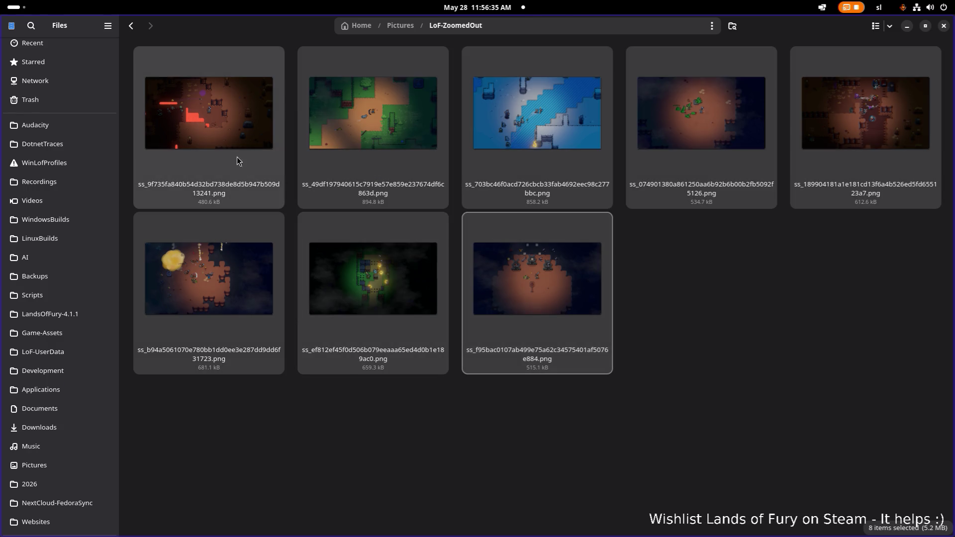
drag(230, 121, 0, 99)
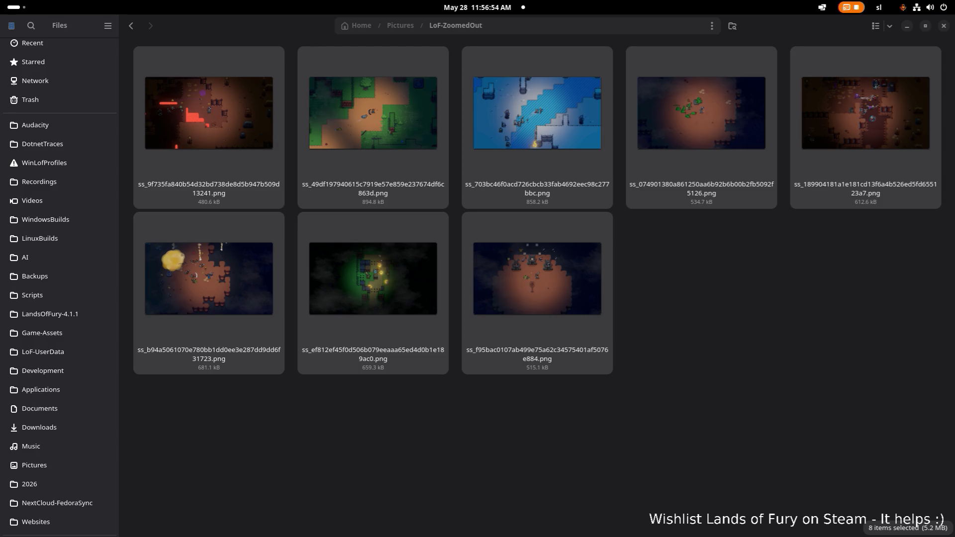
click(841, 107)
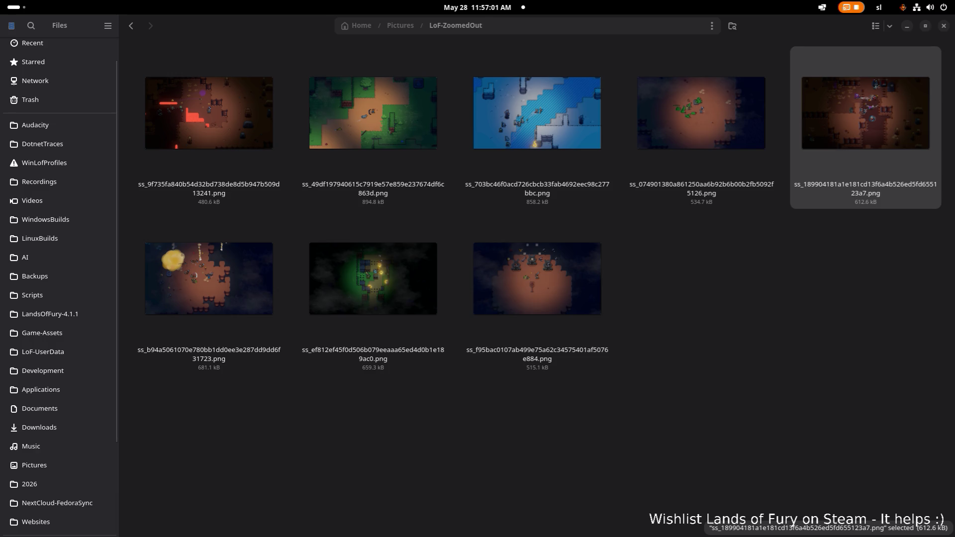
key(alt+Left)
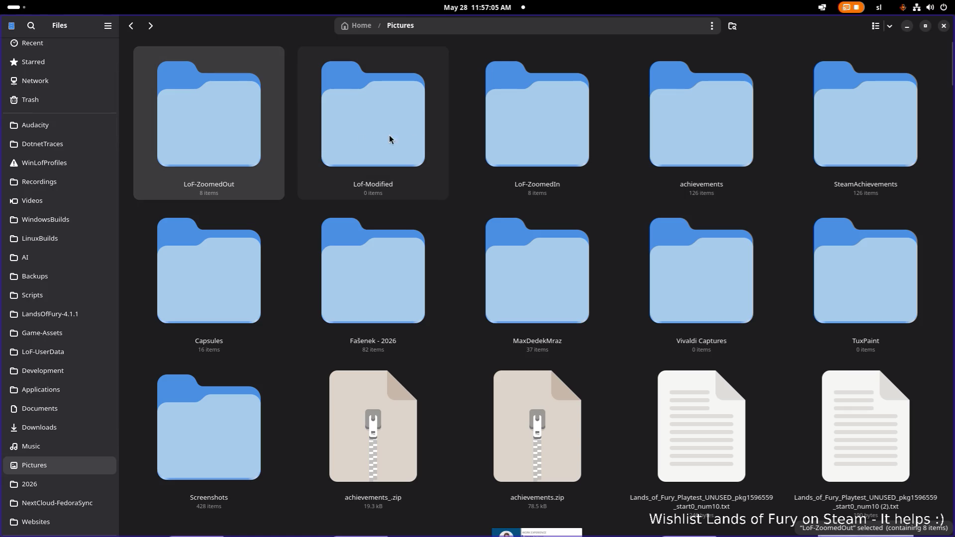
View the fifth LoF-ZoomedIn JPG, the ss_189904…123a7.jpg cave scene, maximized in Image Viewer, then switch back to Files.
double_click(521, 141)
double_click(806, 138)
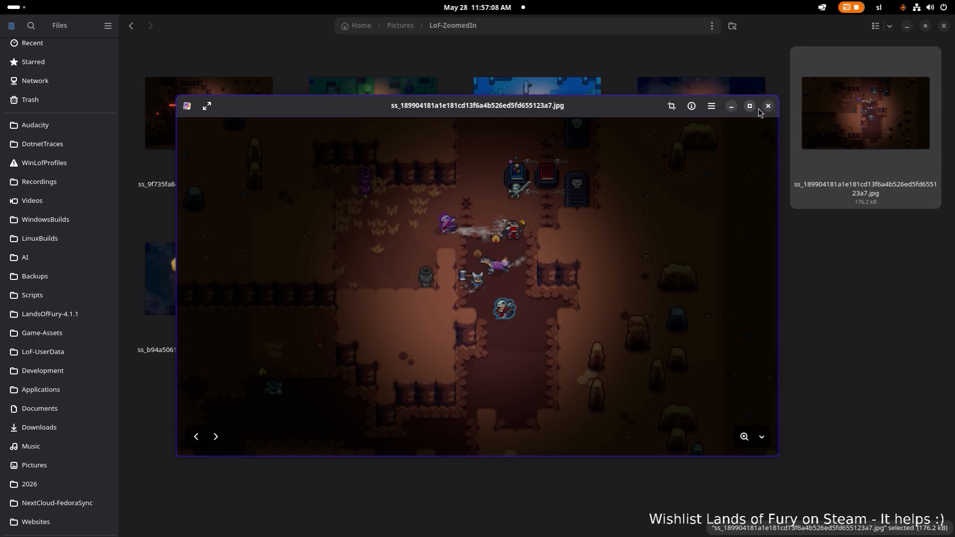
click(750, 106)
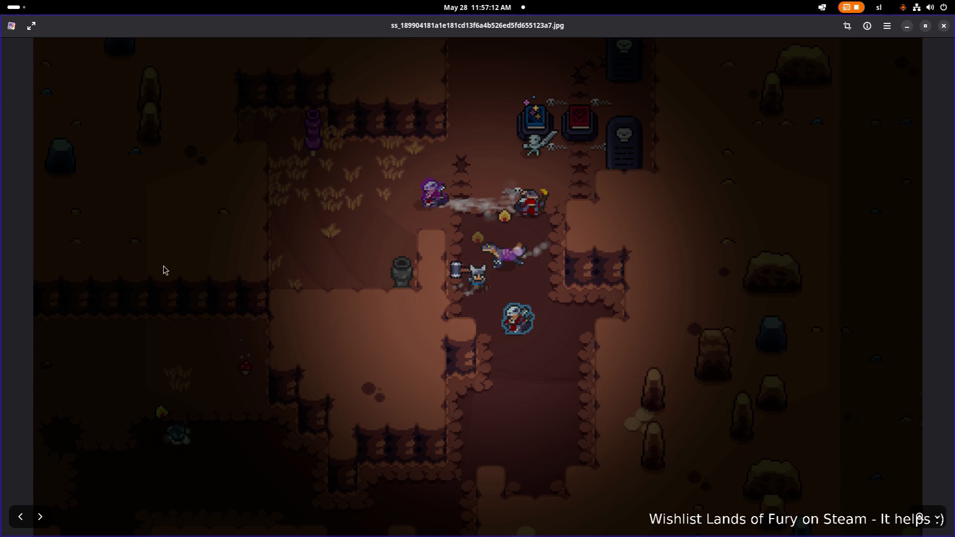
key(alt+Tab)
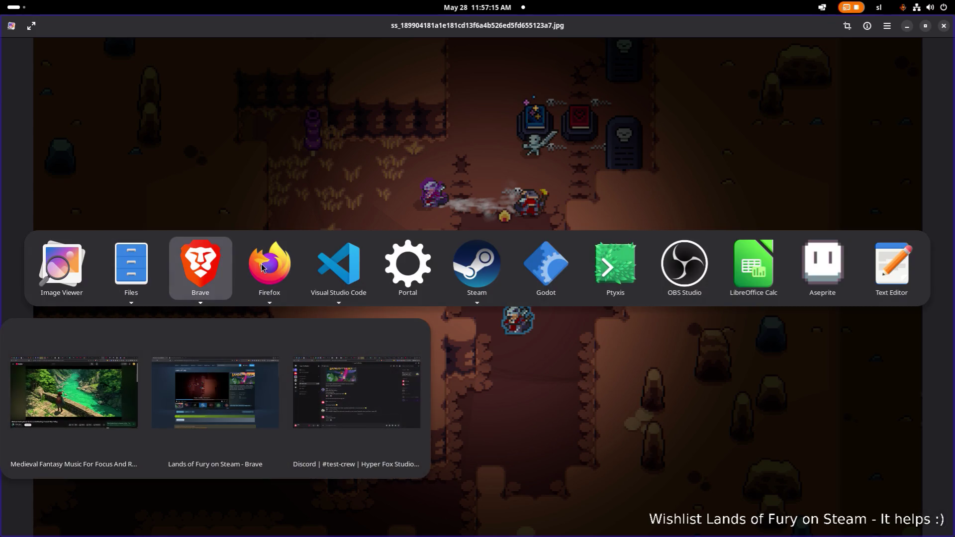
key(Escape)
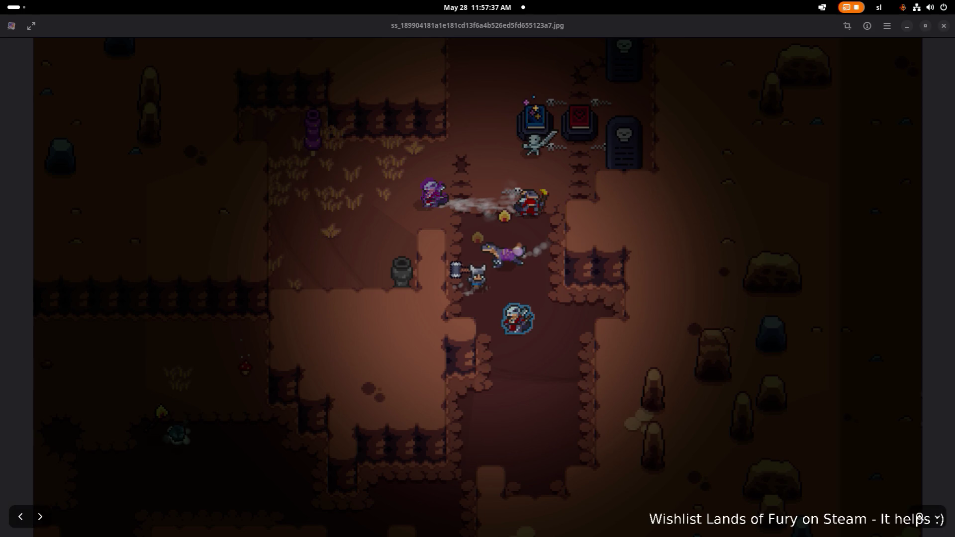
key(alt+Tab)
key(alt+Tab)
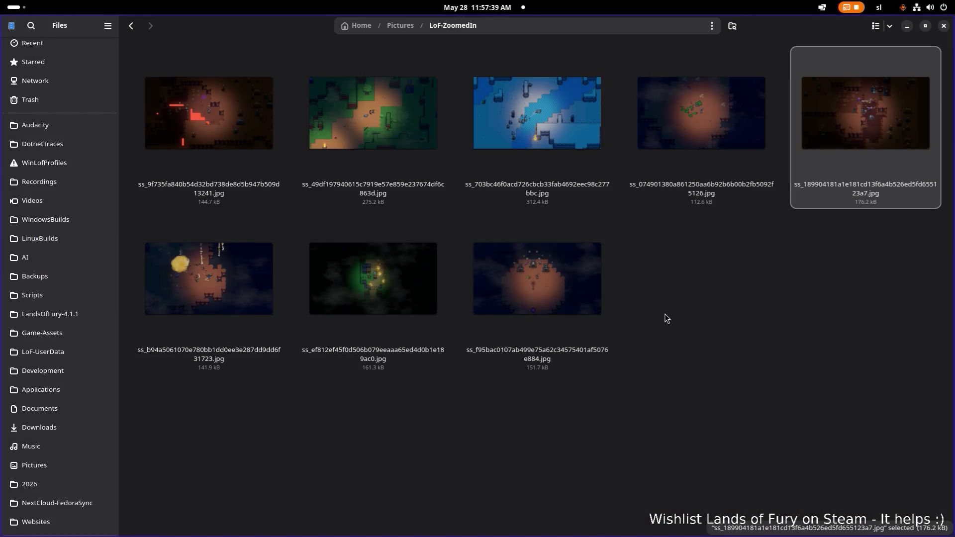
Deselect the files and switch to Brave's Lands of Fury Steam community hub page.
click(666, 318)
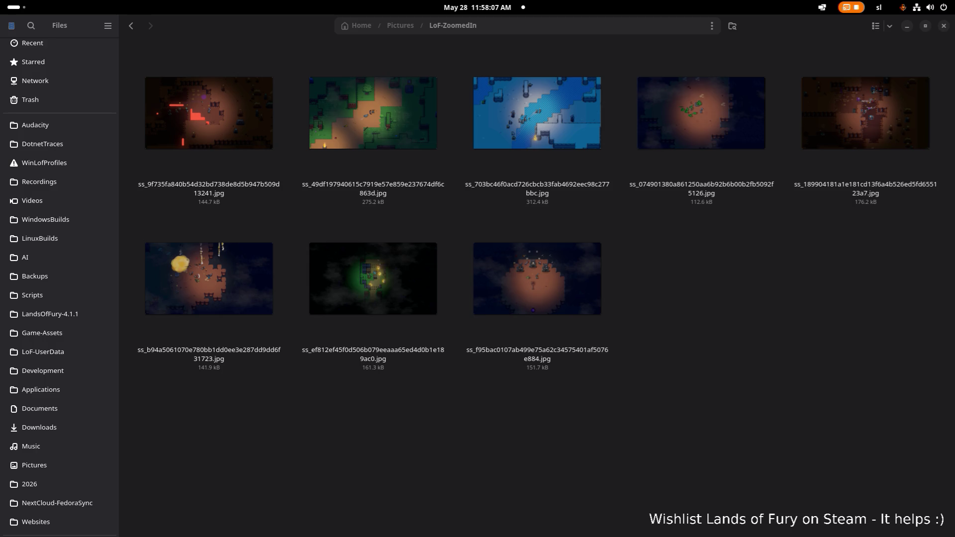
key(alt+Tab)
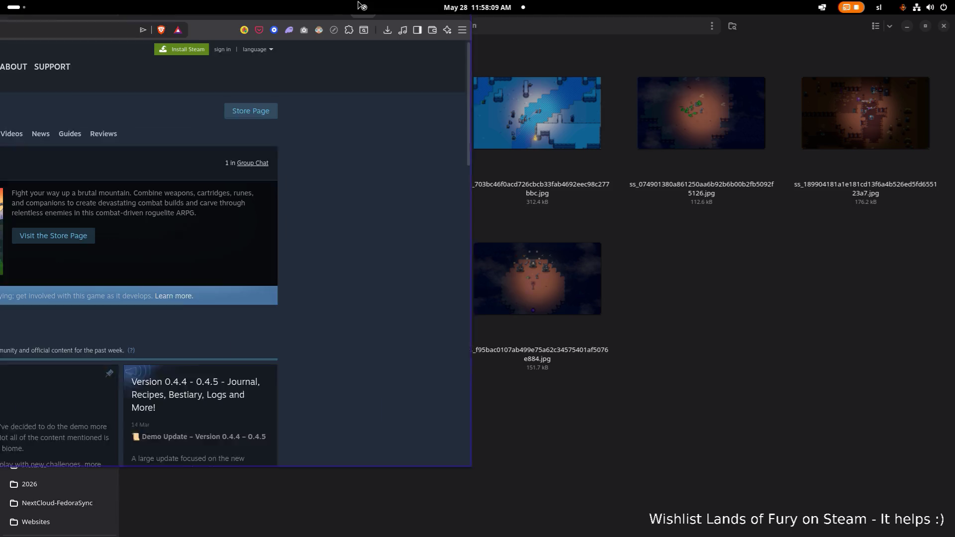
Open the Lands of Fury store page and show the fourth, fifth, sixth and third screenshots.
click(635, 126)
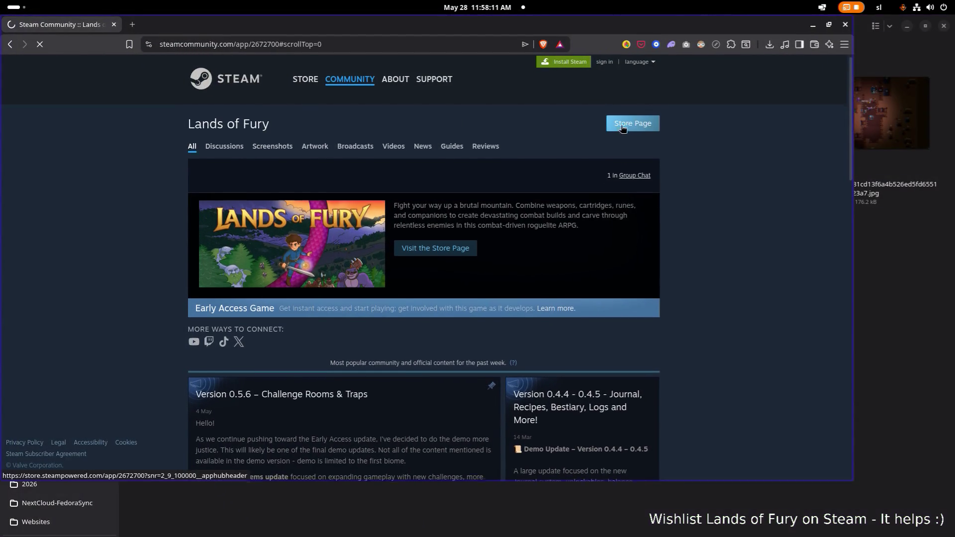
scroll(407, 166, down, 5)
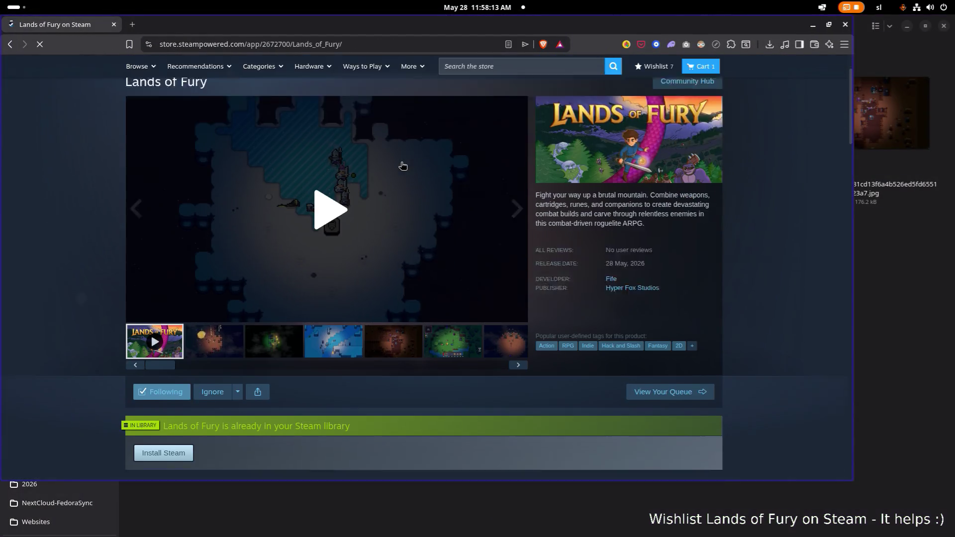
click(321, 288)
scroll(363, 268, up, 4)
scroll(368, 279, down, 1)
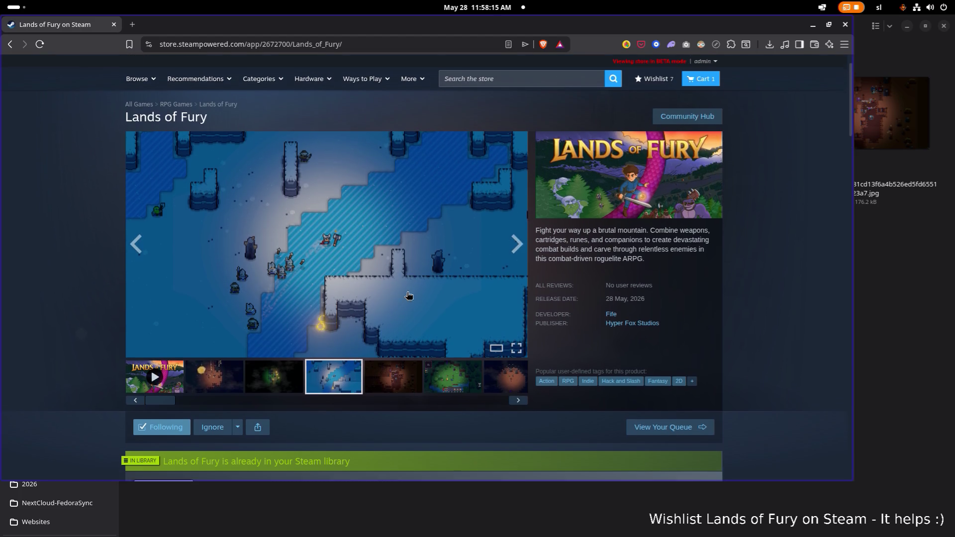
click(389, 375)
click(461, 373)
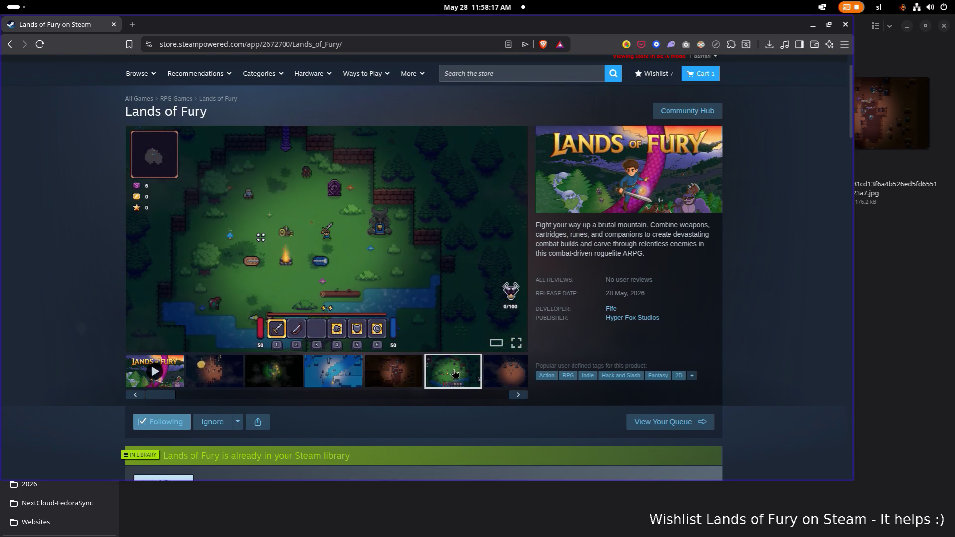
click(272, 387)
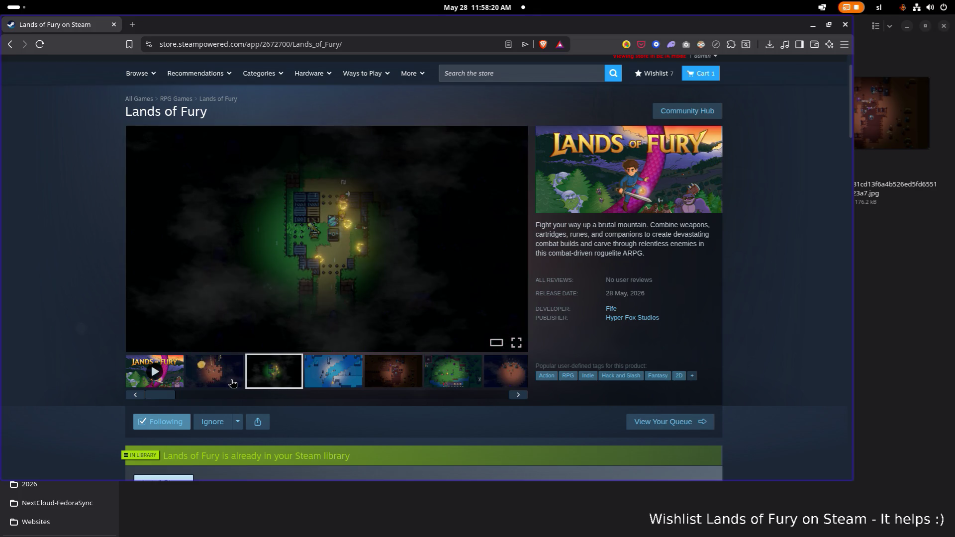
Step through the store screenshots one by one, ending on the red lava one.
click(232, 383)
click(274, 381)
click(330, 380)
click(373, 380)
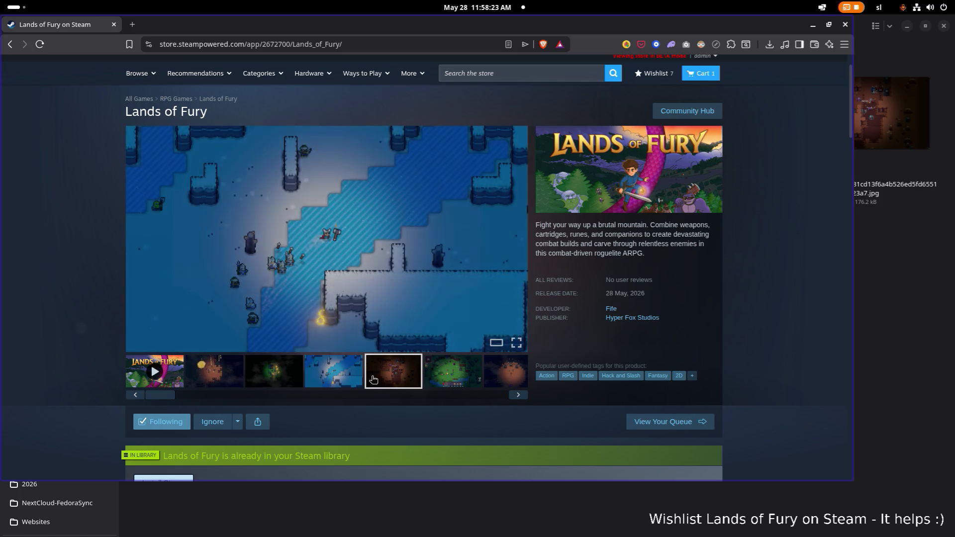
click(463, 379)
click(495, 381)
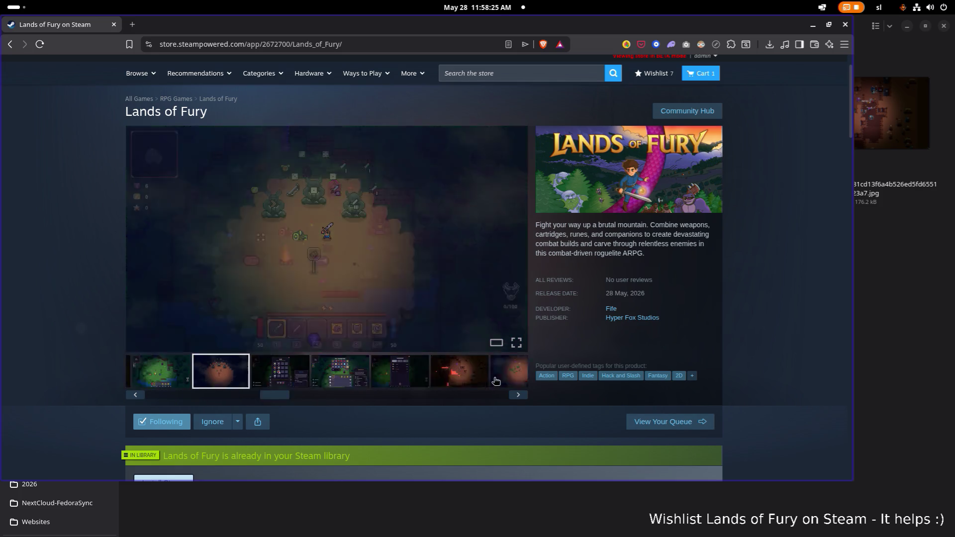
click(418, 380)
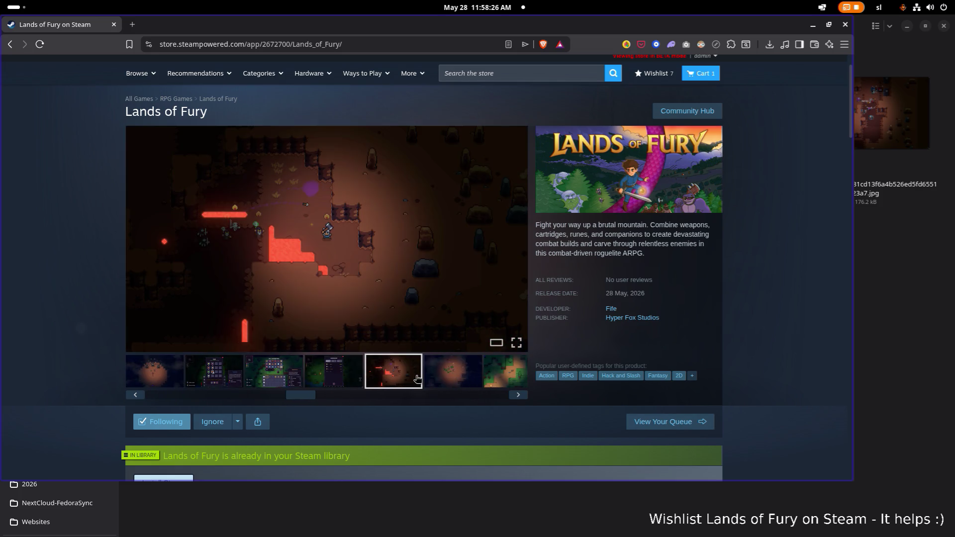
Maximize Brave and view the lava and following screenshots enlarged and in fullscreen.
click(828, 24)
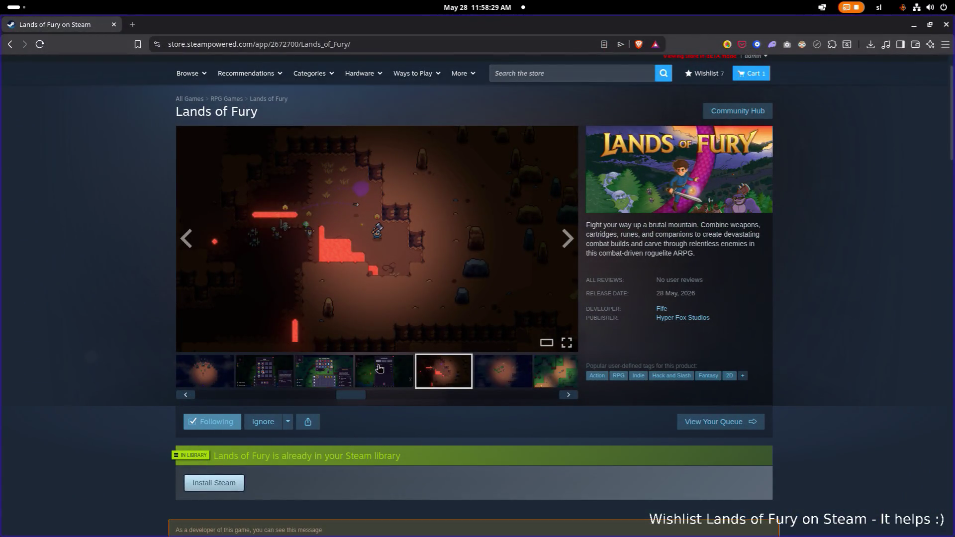
click(379, 370)
click(450, 372)
click(448, 268)
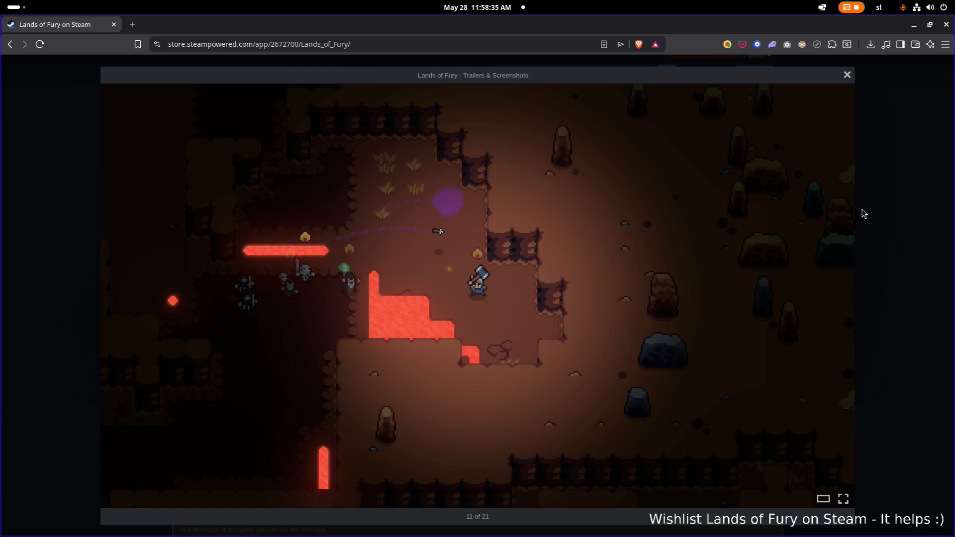
click(843, 499)
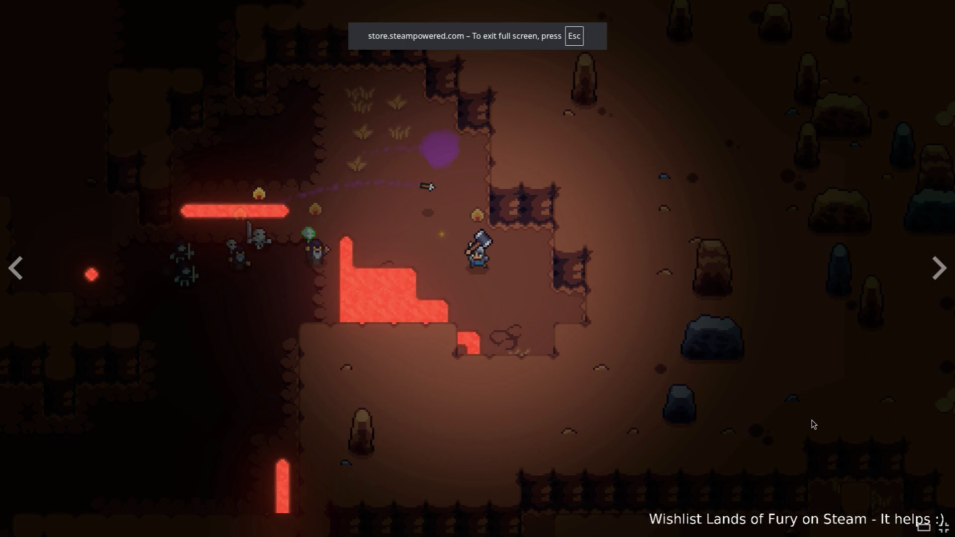
key(Escape)
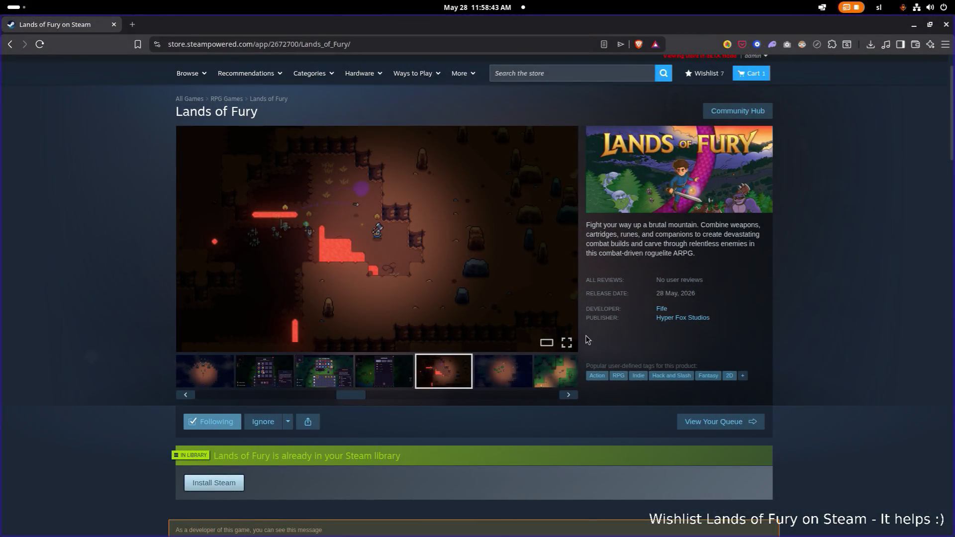
click(498, 378)
click(493, 321)
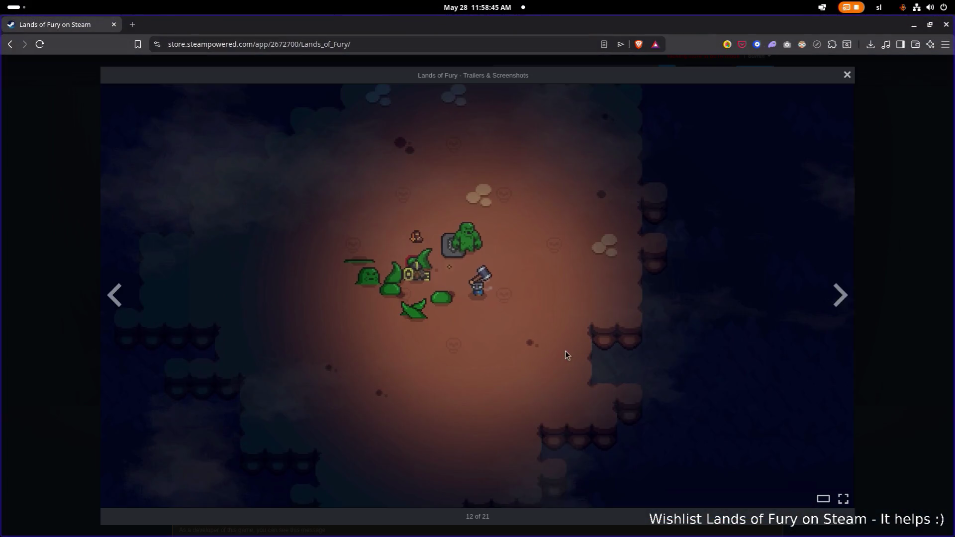
click(843, 498)
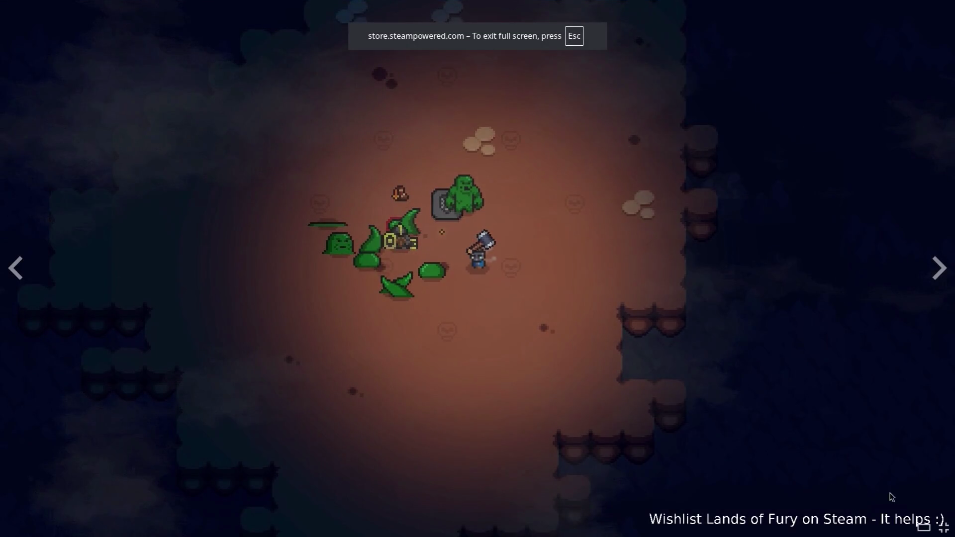
key(Escape)
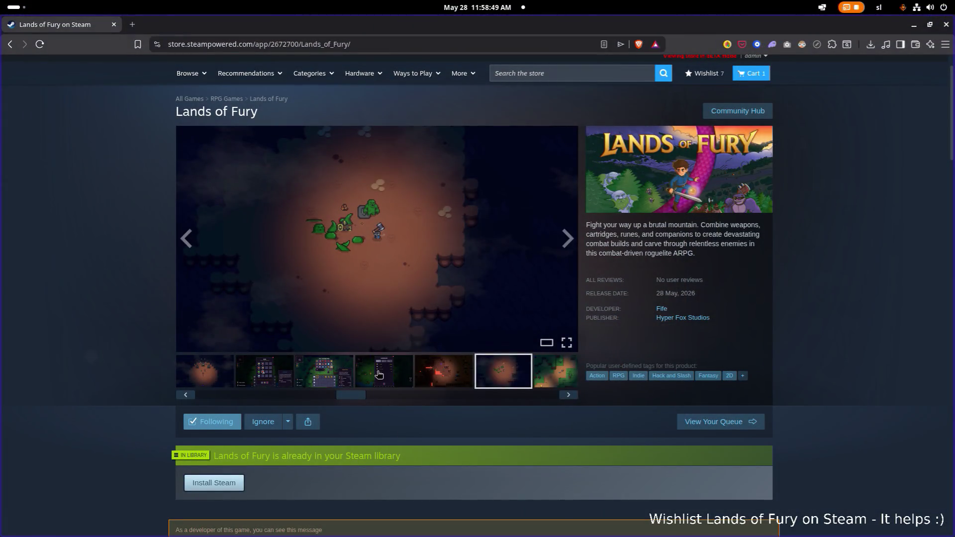
Play the store trailer and pause it at 0:03.
drag(348, 400, 191, 401)
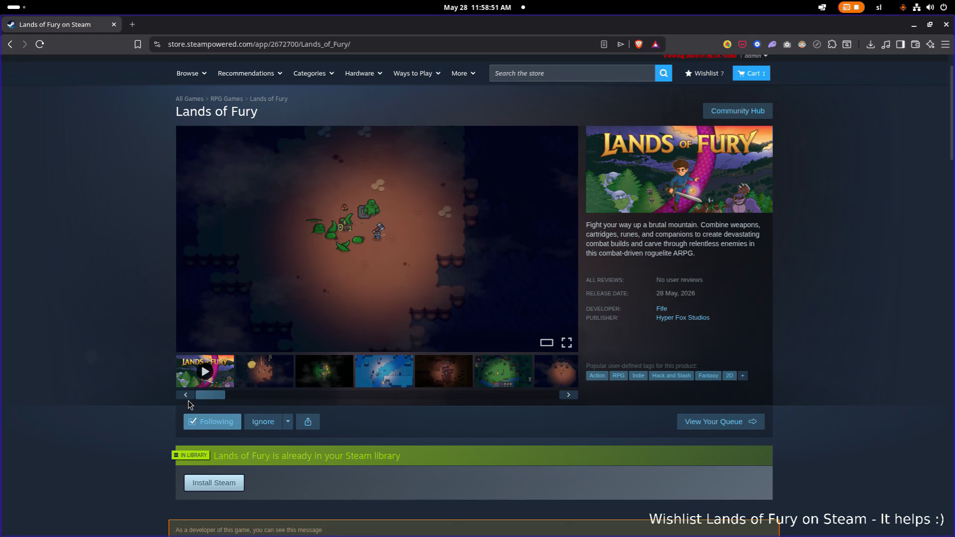
scroll(234, 395, down, 1)
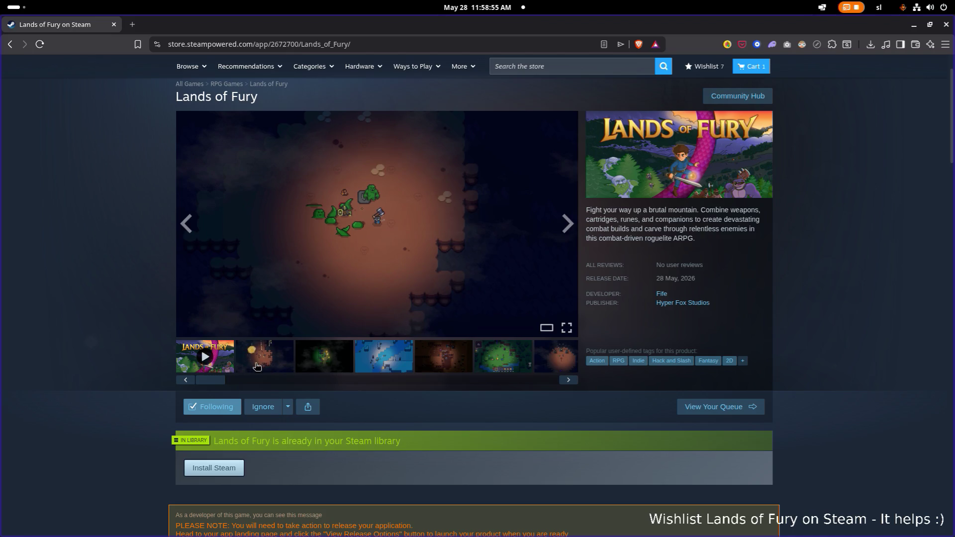
click(228, 367)
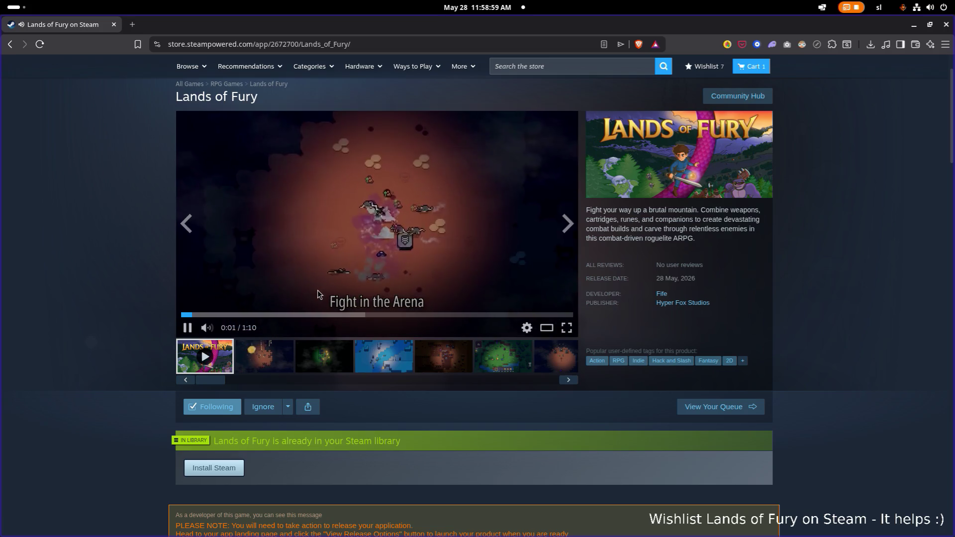
click(402, 267)
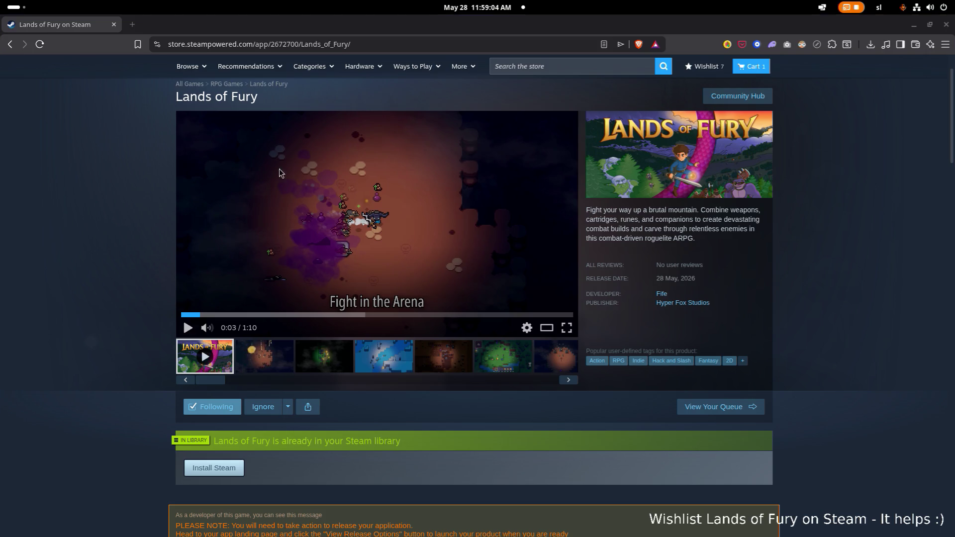
scroll(778, 249, down, 5)
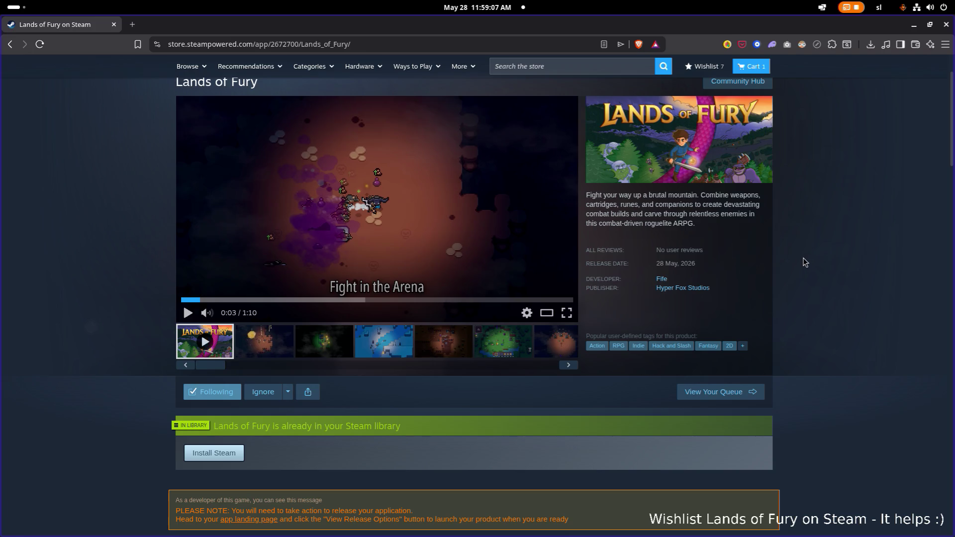
scroll(804, 260, up, 6)
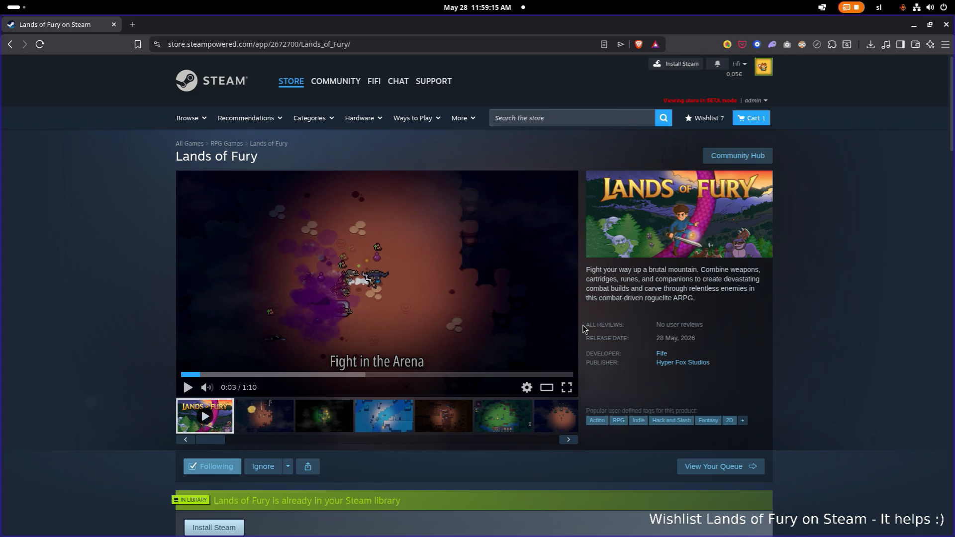
key(alt+Tab)
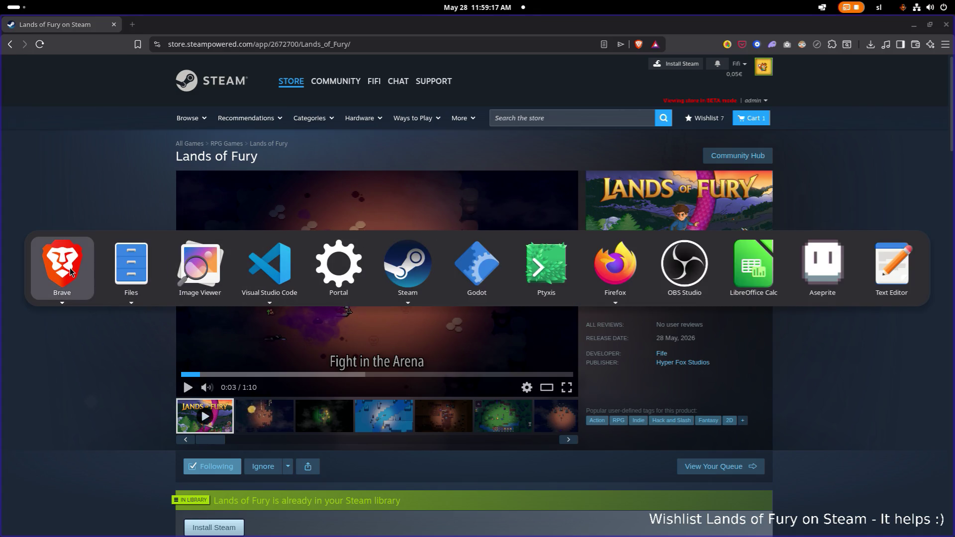
Cycle the Alt+Tab switcher through Brave, Files and Firefox to reach Firefox's store window.
mouse_move(69, 271)
key(alt+Tab)
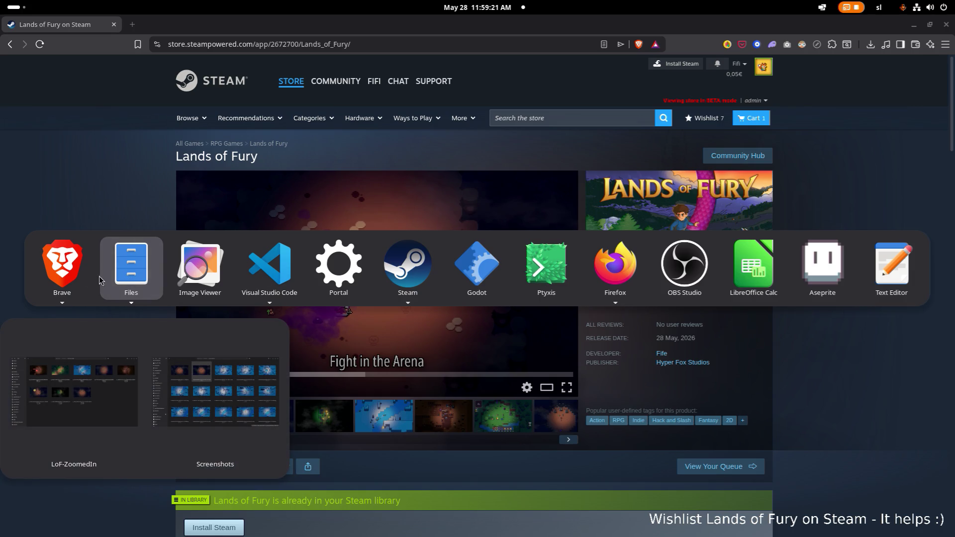
mouse_move(609, 309)
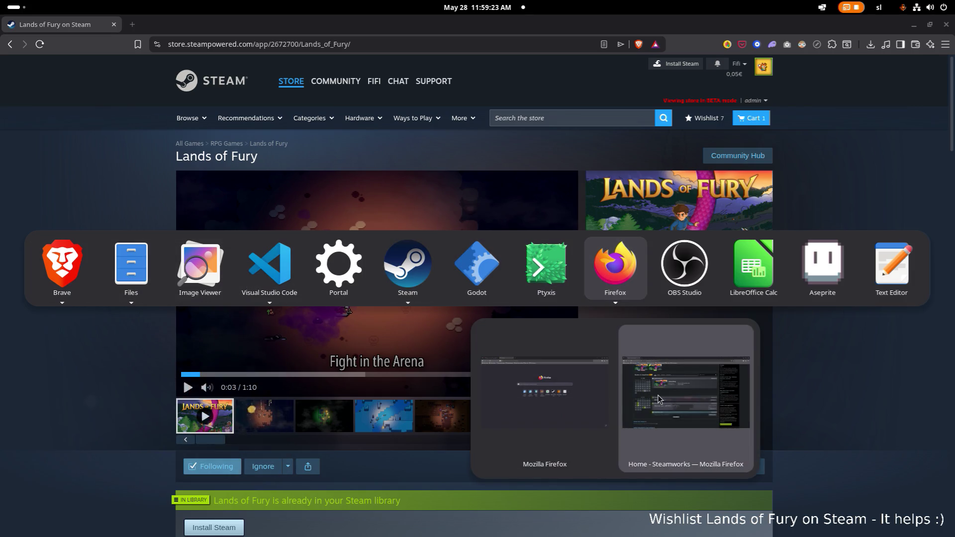
key(Escape)
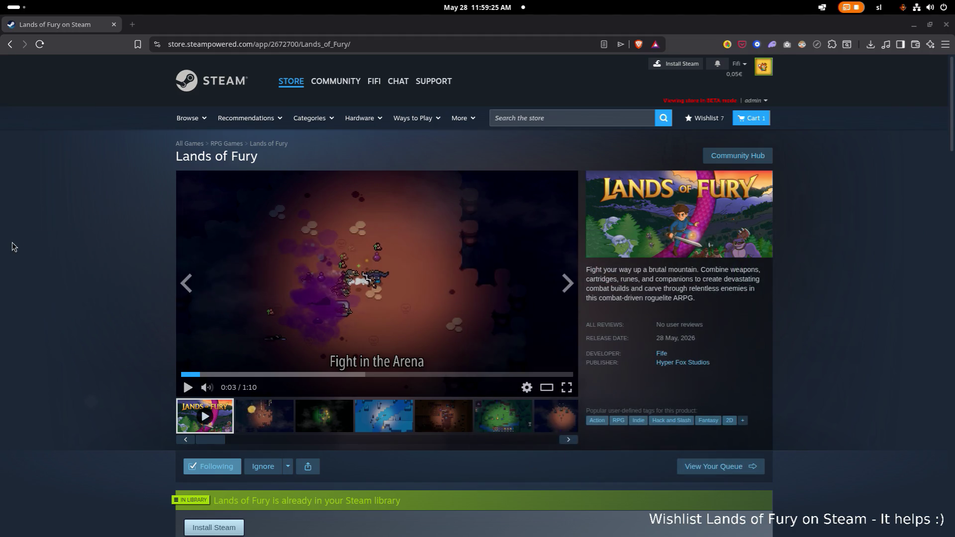
key(alt+Tab)
key(shift+Tab)
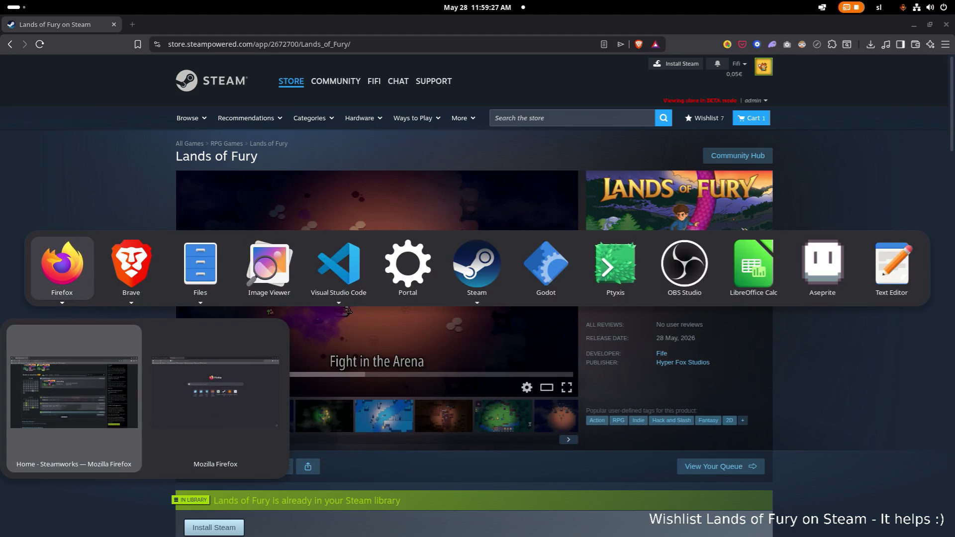
key(Escape)
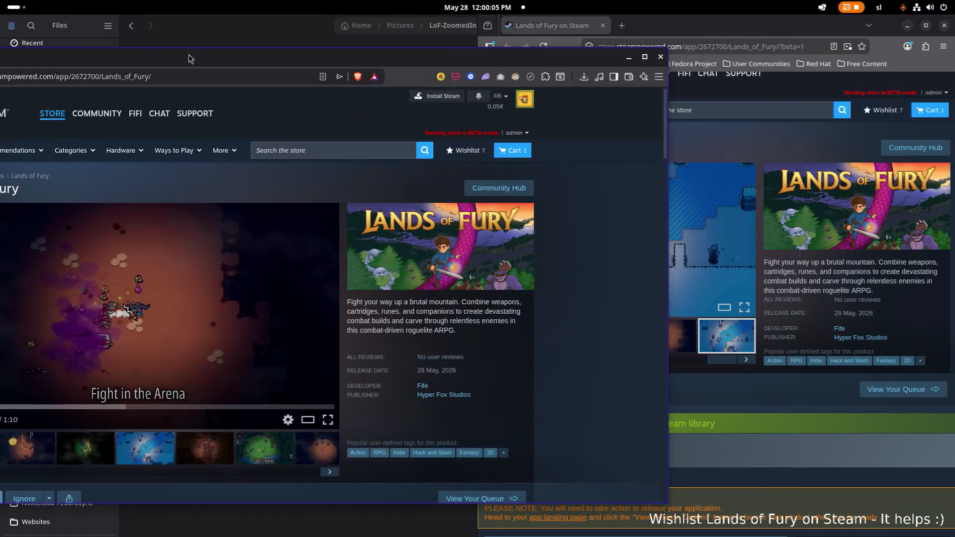
Snap Brave to the left half, show its second screenshot, and zoom it to 110%.
mouse_move(189, 58)
mouse_down()
mouse_move(5, 69)
mouse_move(1, 99)
mouse_up()
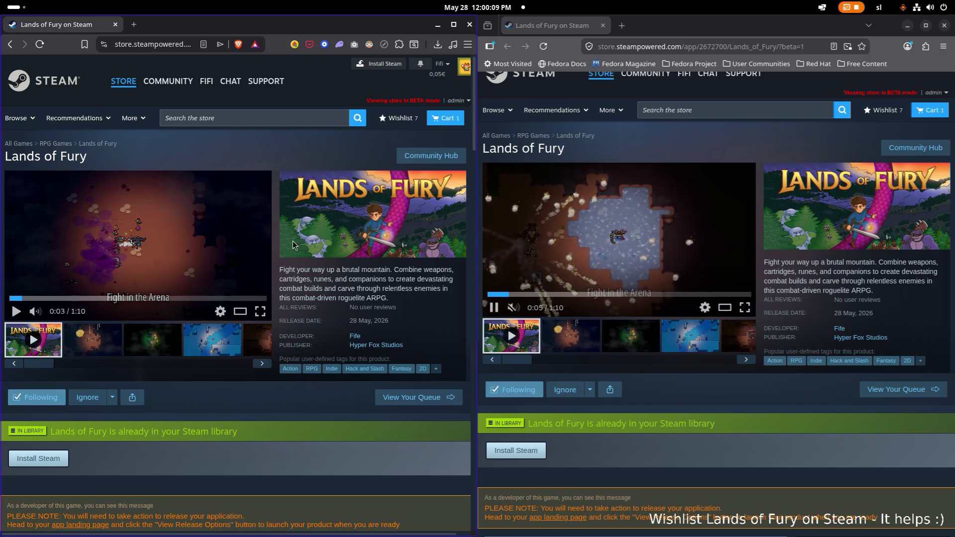
click(93, 340)
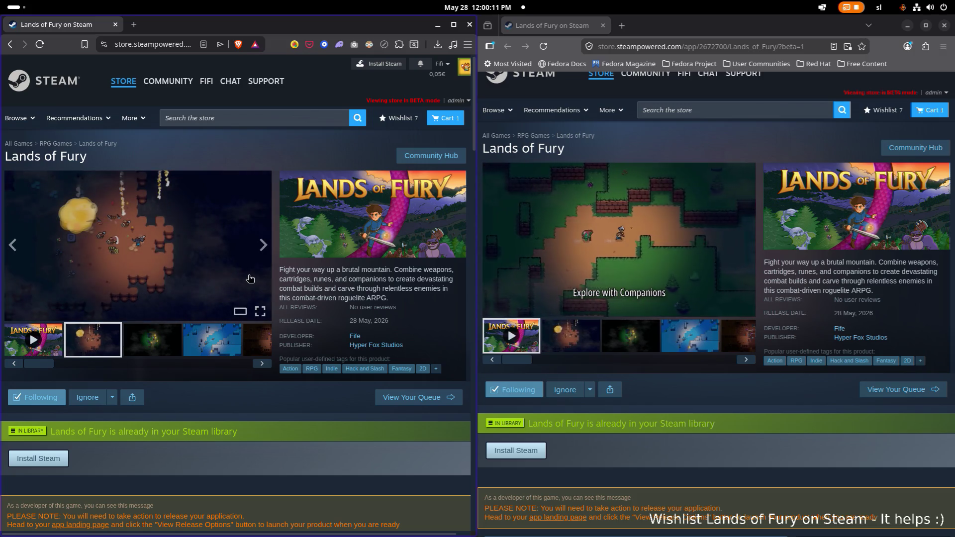
key(ctrl+plus)
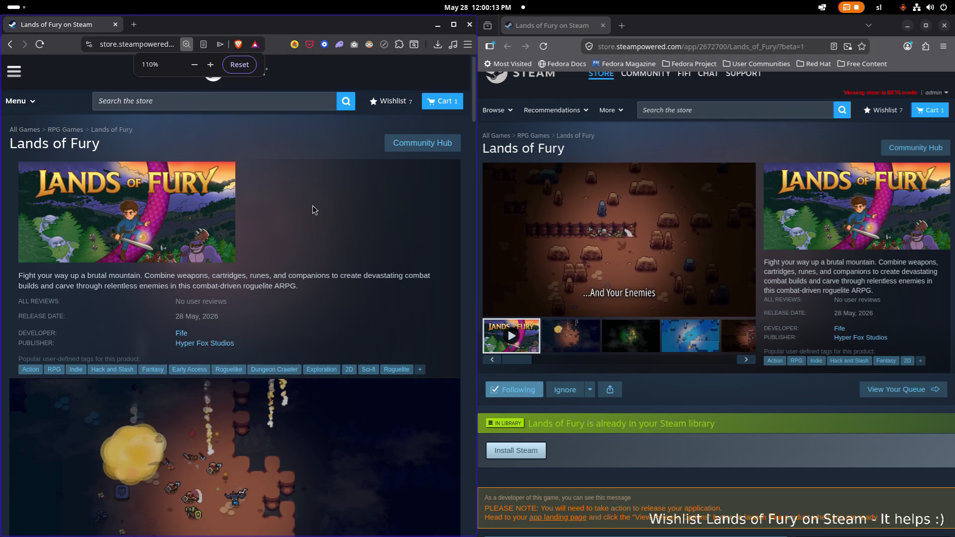
scroll(649, 243, up, 1)
Zoom Firefox's store page to 110% and toggle Brave's zoom out and back to compare layouts.
click(661, 165)
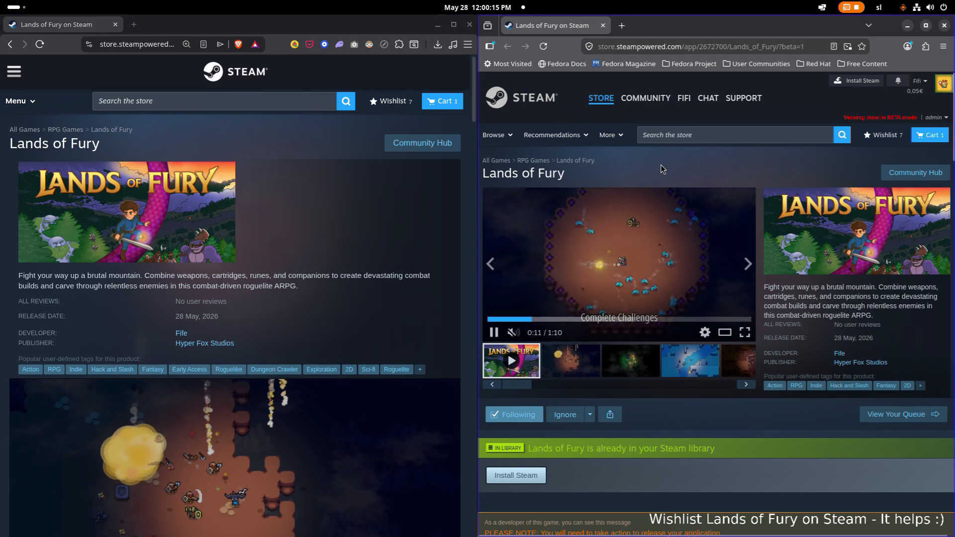
key(ctrl+plus)
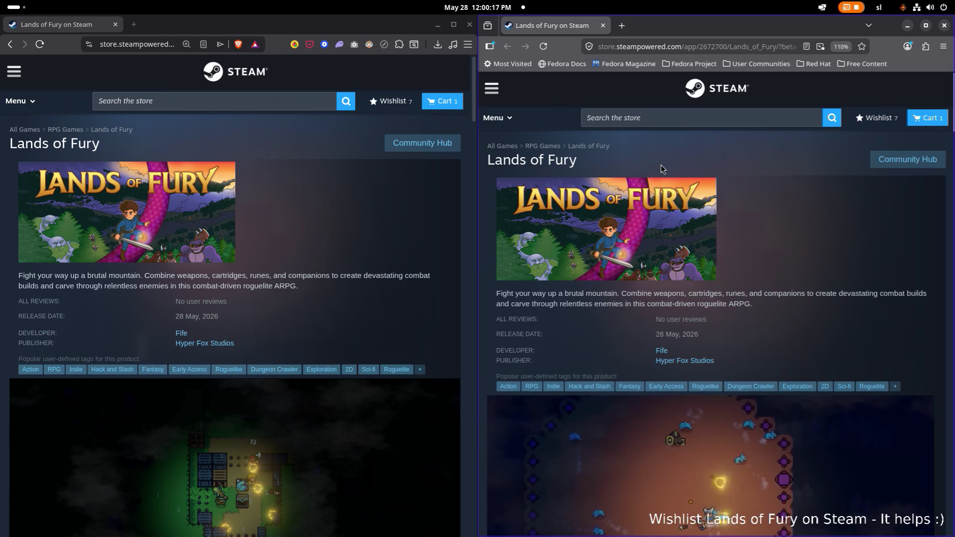
scroll(389, 252, down, 2)
scroll(390, 253, up, 2)
key(ctrl+minus)
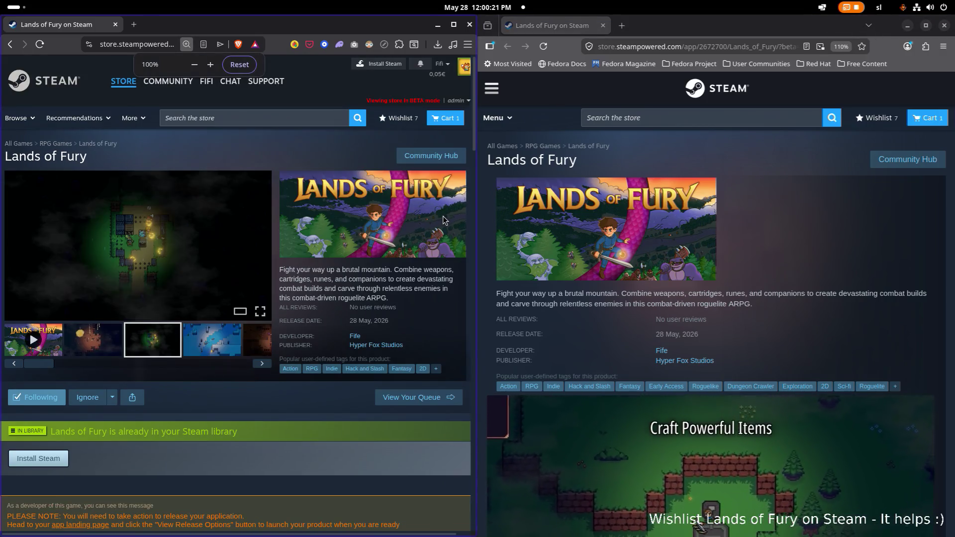
key(ctrl+plus)
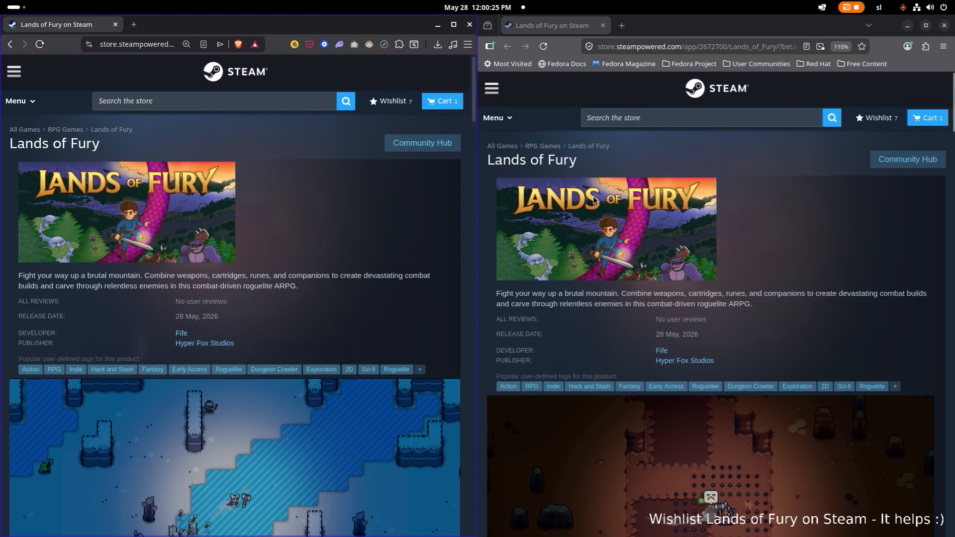
scroll(491, 212, down, 2)
scroll(491, 211, up, 2)
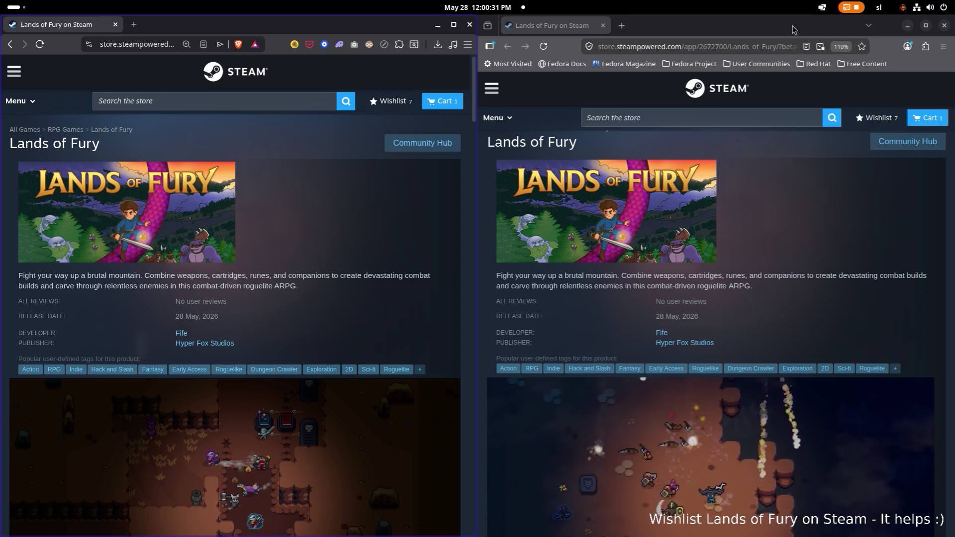
right_click(905, 68)
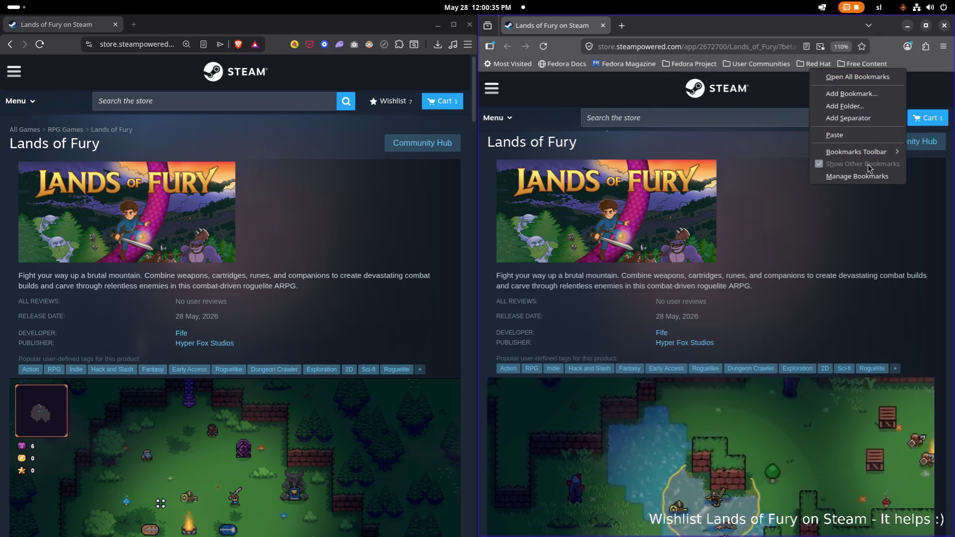
Show Firefox's bookmarks toolbar only on new tabs and adjust the Firefox window.
mouse_move(856, 152)
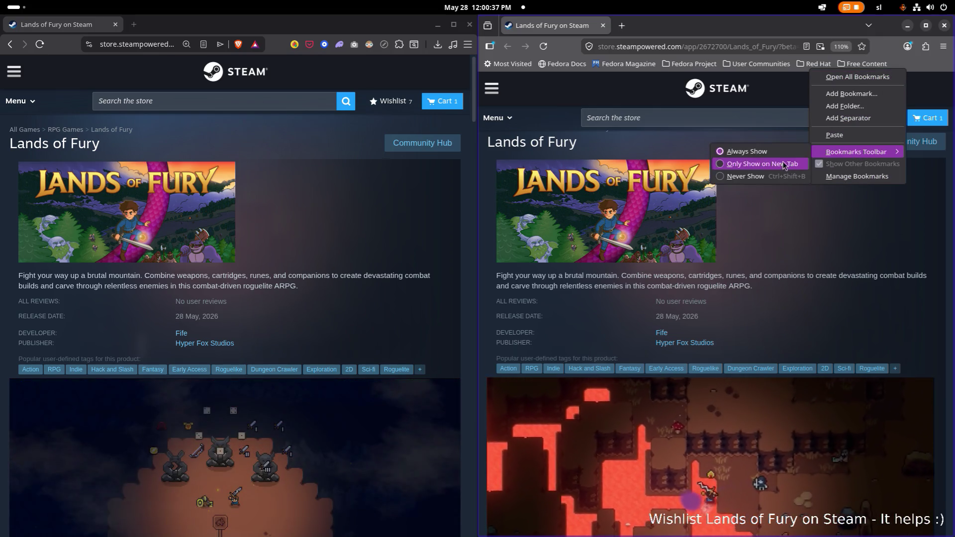
click(744, 180)
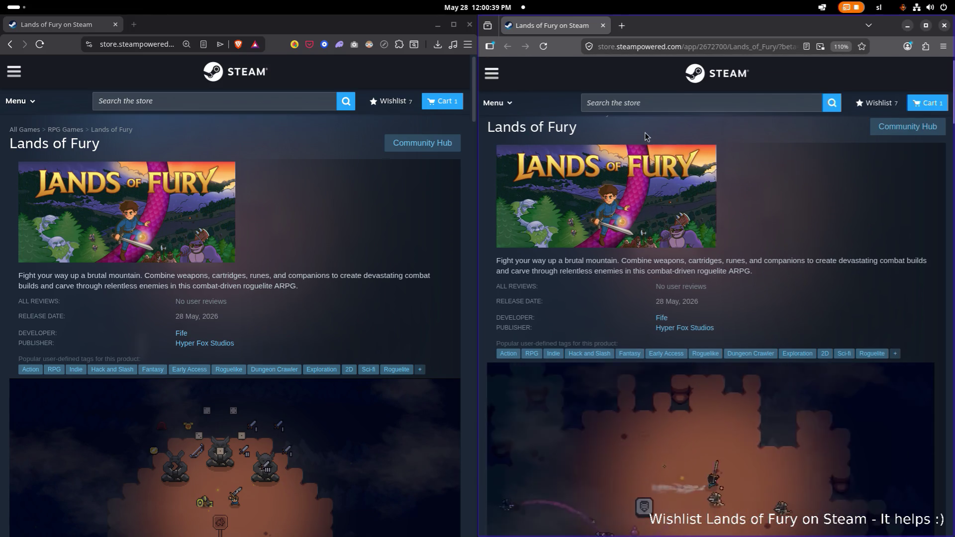
mouse_move(698, 26)
mouse_down()
mouse_move(786, 45)
mouse_move(653, 186)
mouse_up()
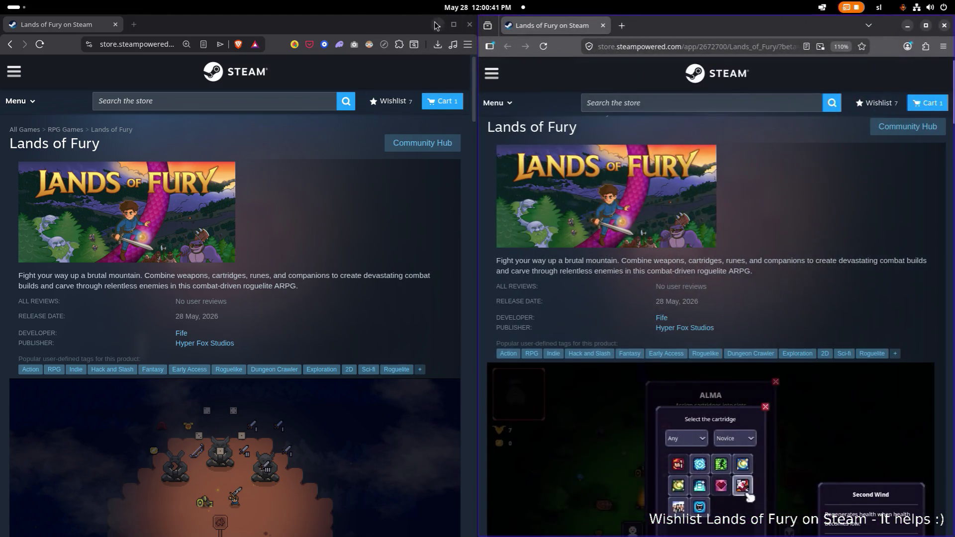
scroll(654, 186, down, 4)
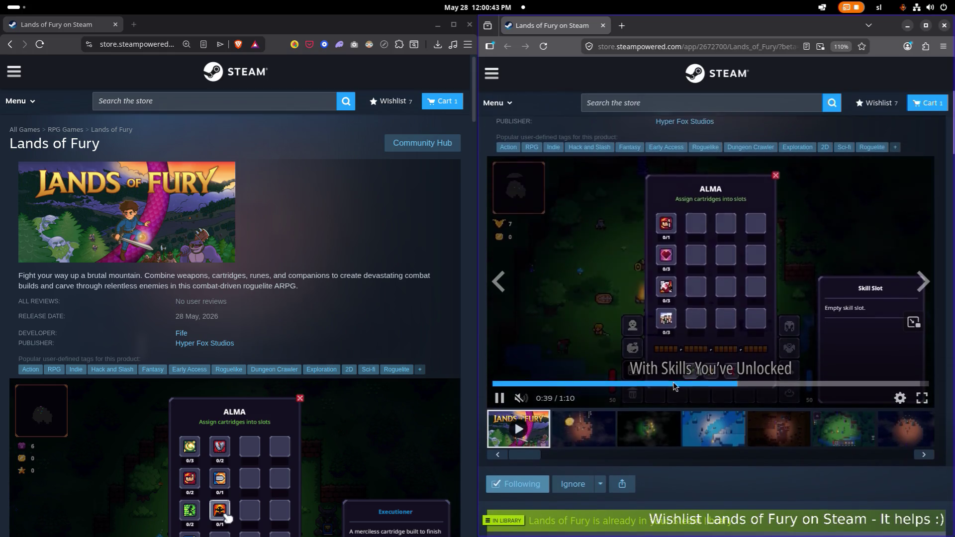
Compare gallery screenshots: later ones and the fifth in Firefox, the second in Brave.
click(774, 454)
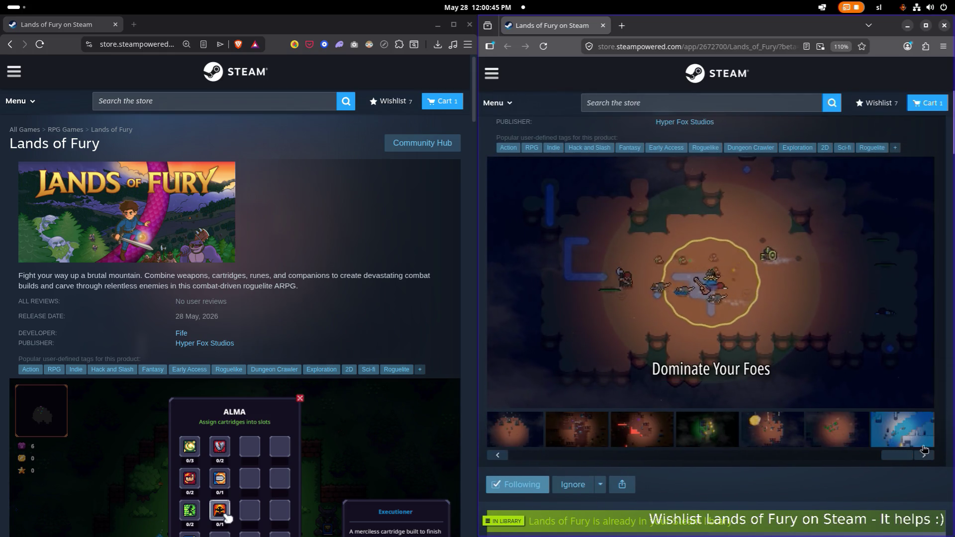
click(781, 436)
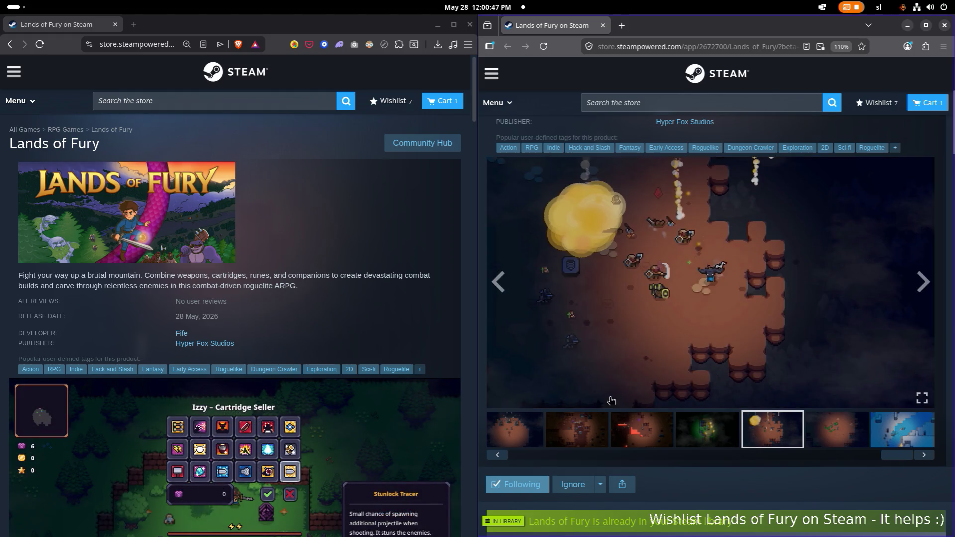
scroll(325, 325, down, 5)
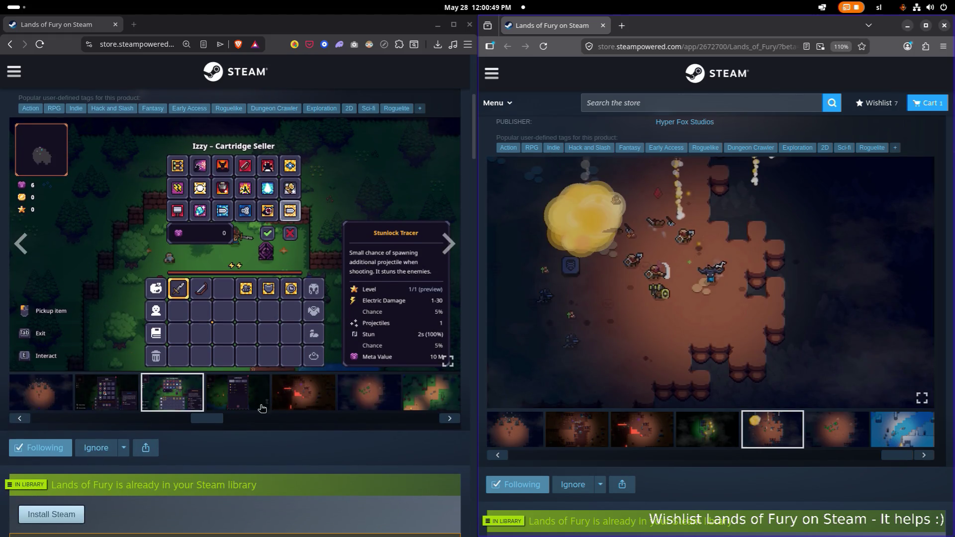
drag(192, 420, 41, 423)
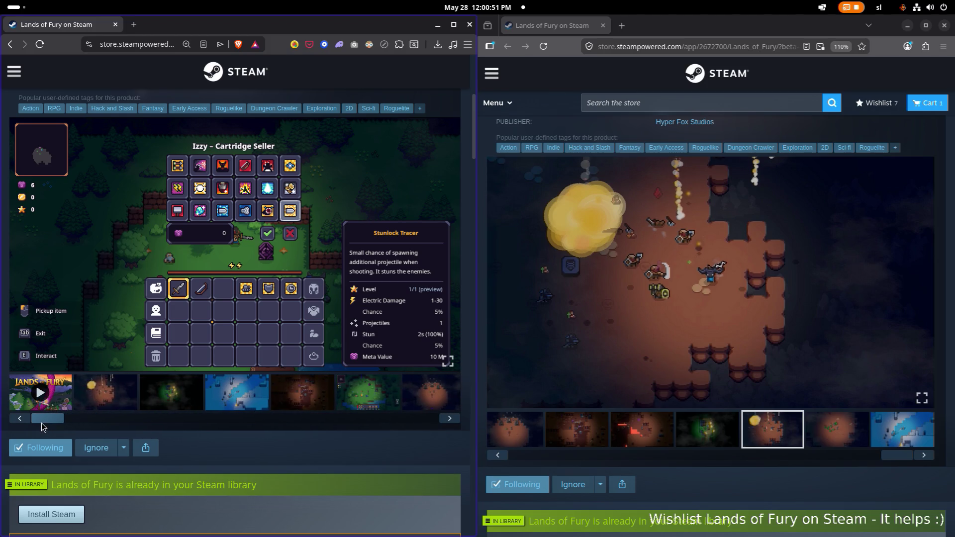
click(105, 405)
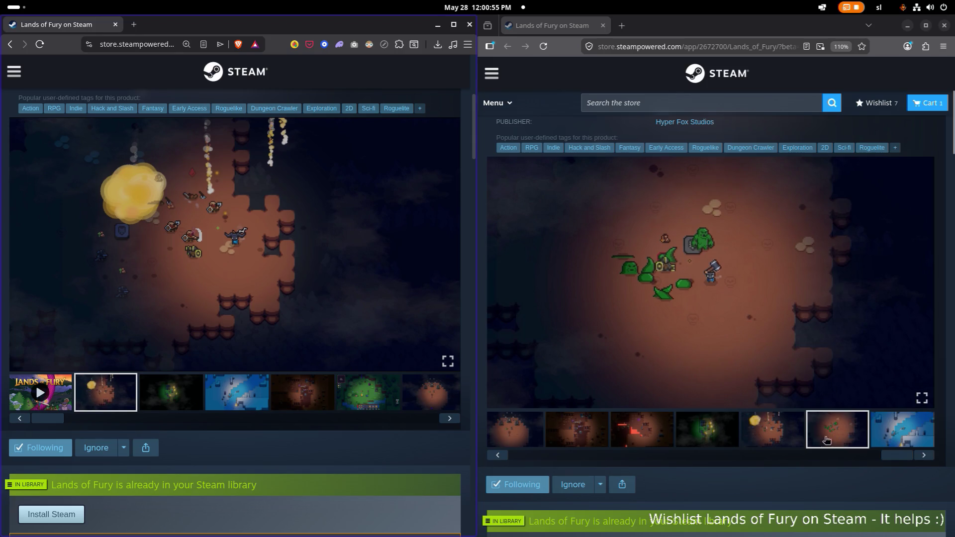
click(795, 442)
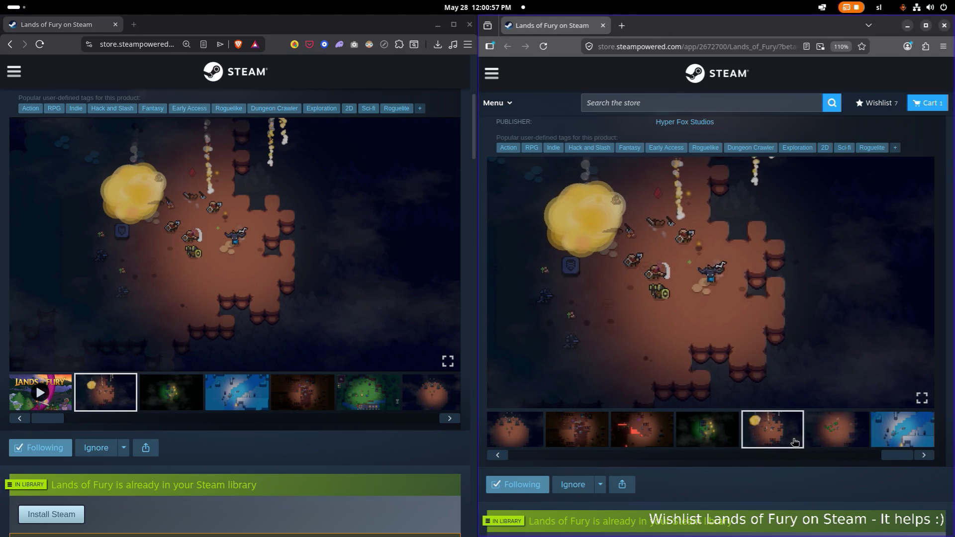
Show the fourth screenshot in Firefox and open the game's Ignore options.
scroll(550, 367, up, 3)
scroll(550, 366, down, 2)
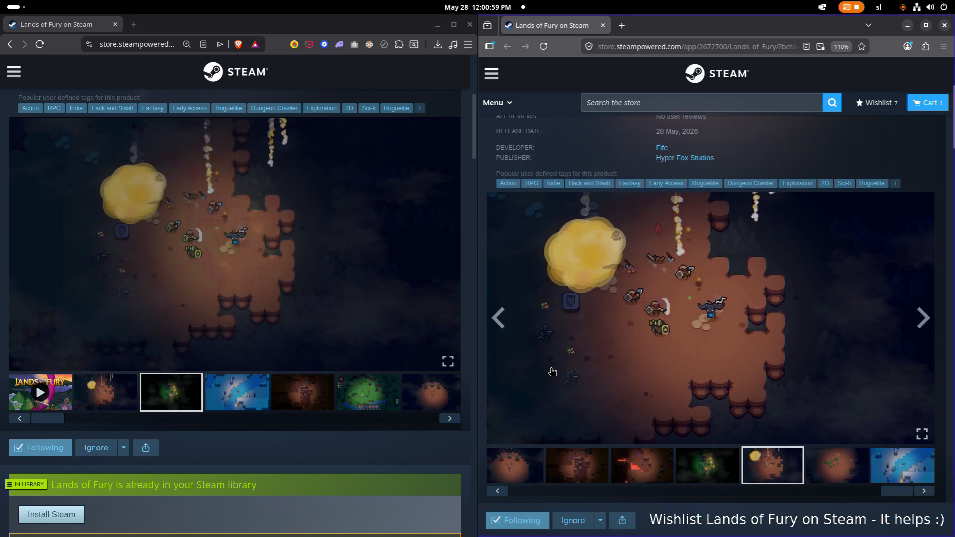
click(681, 470)
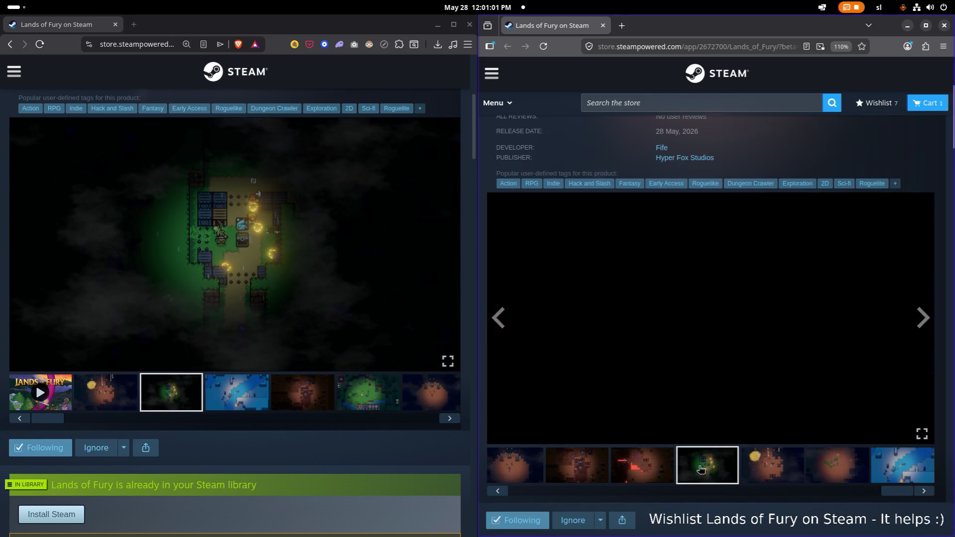
scroll(603, 455, up, 1)
scroll(603, 455, down, 3)
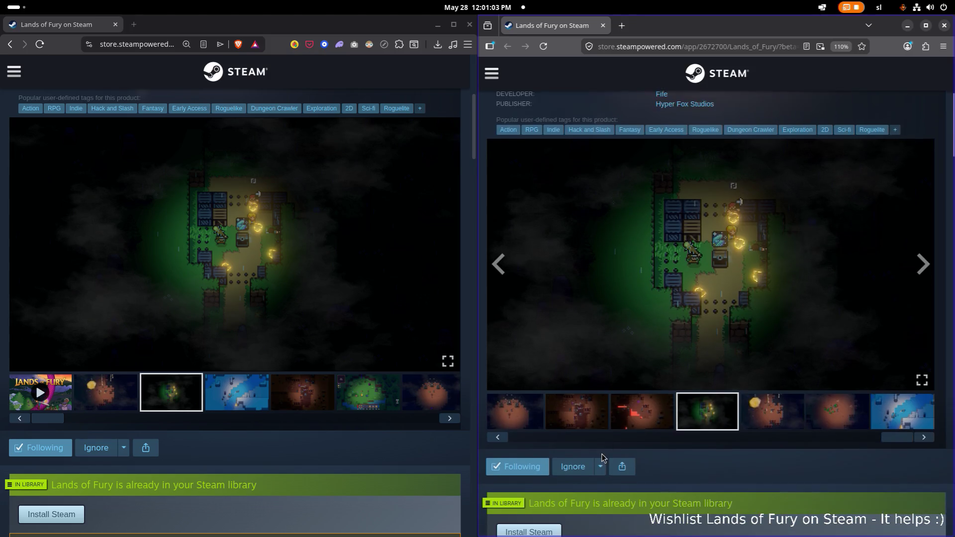
scroll(602, 457, up, 1)
click(602, 457)
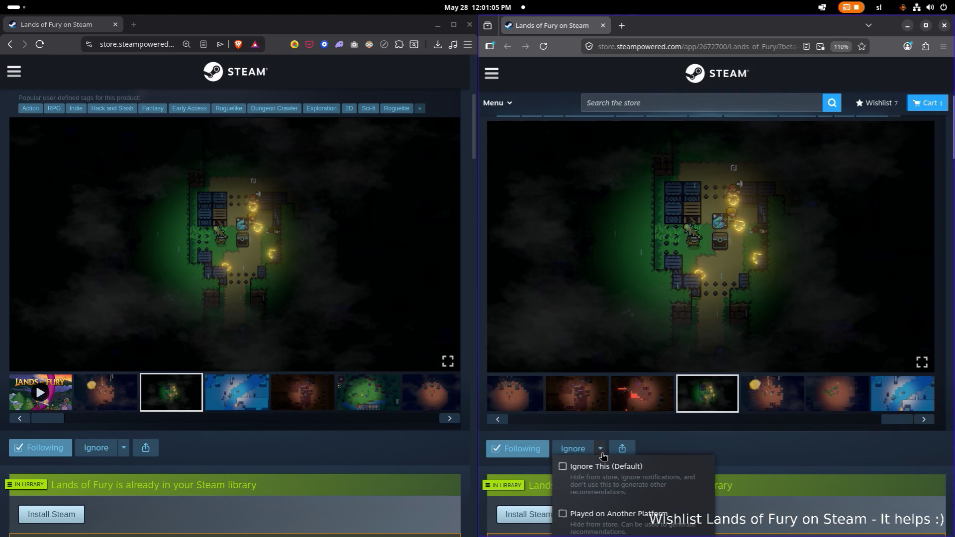
Show the dark-green screenshot in both browsers, then cycle Firefox's gallery through to the lava one.
click(201, 401)
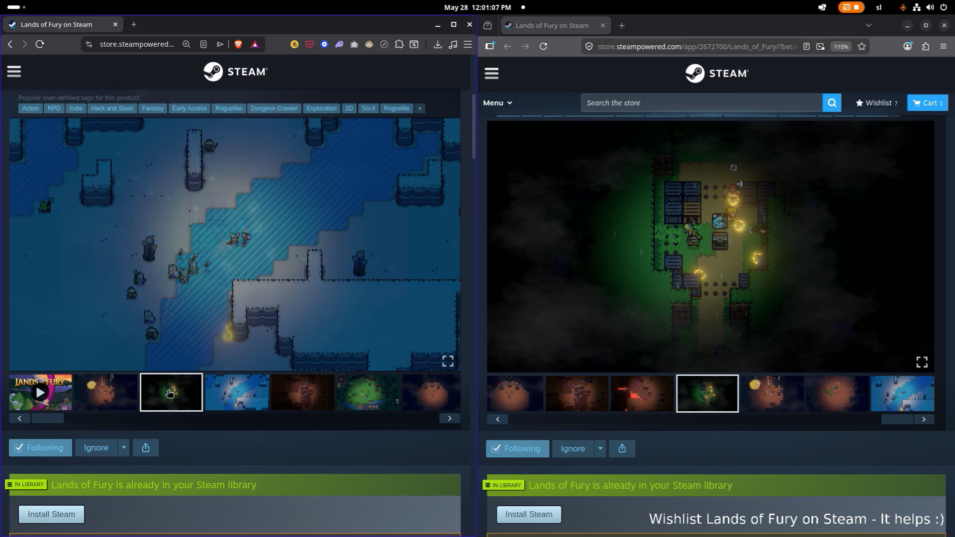
click(703, 411)
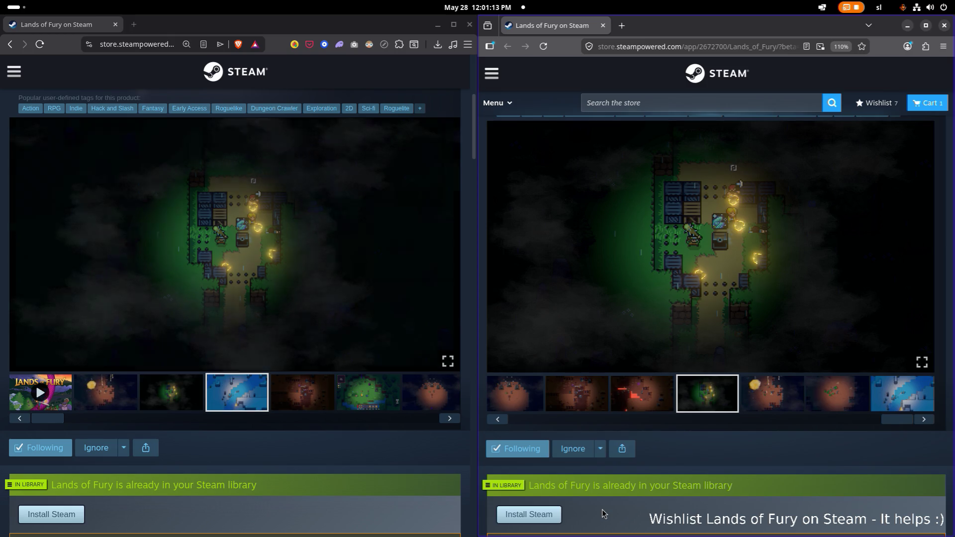
click(910, 404)
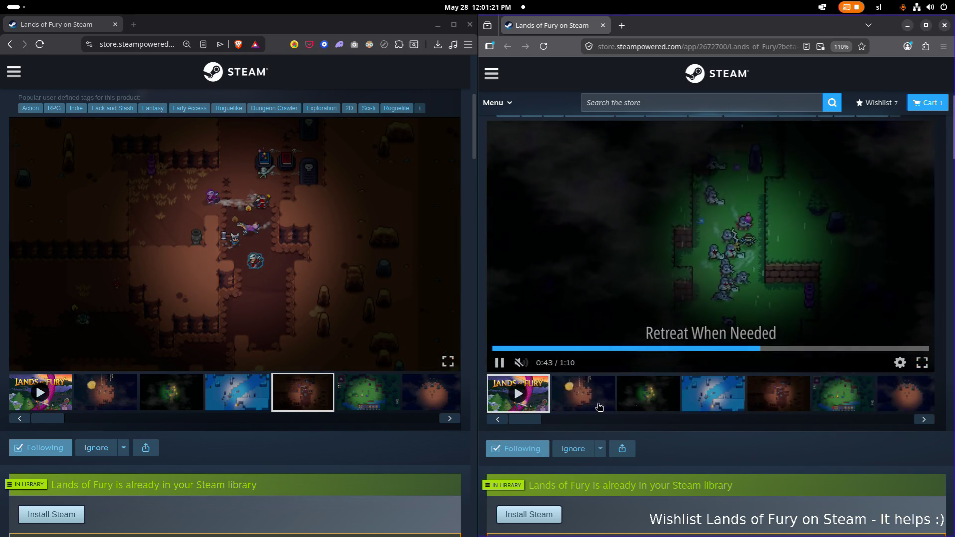
click(923, 419)
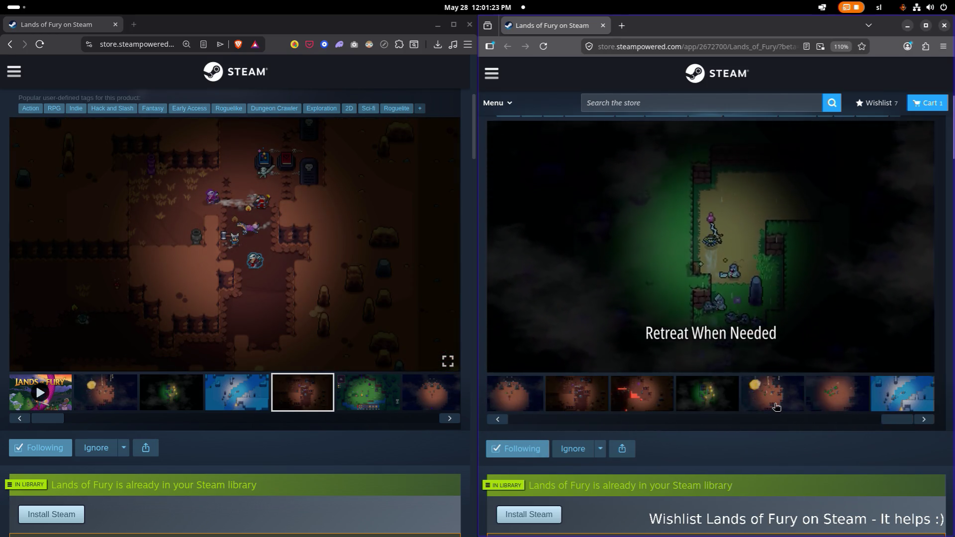
click(776, 407)
click(832, 406)
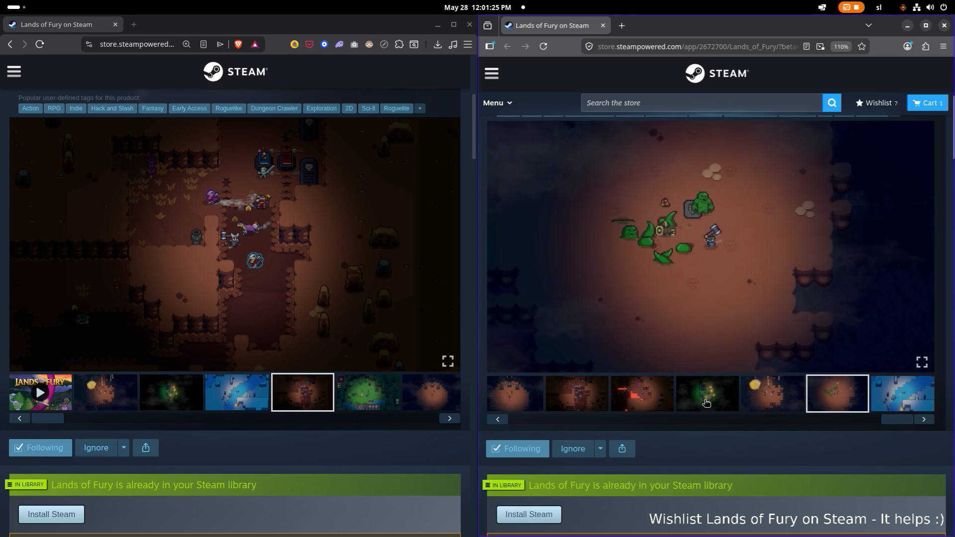
click(707, 403)
click(672, 405)
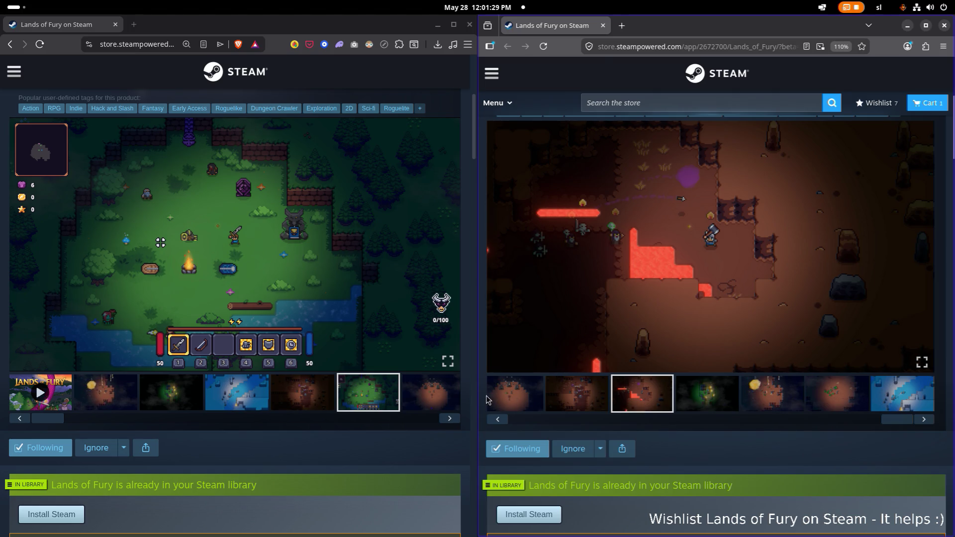
Bring Brave to the lava then green campfire screenshot, with Firefox on the green one.
scroll(60, 411, down, 1)
drag(47, 403, 219, 410)
click(257, 382)
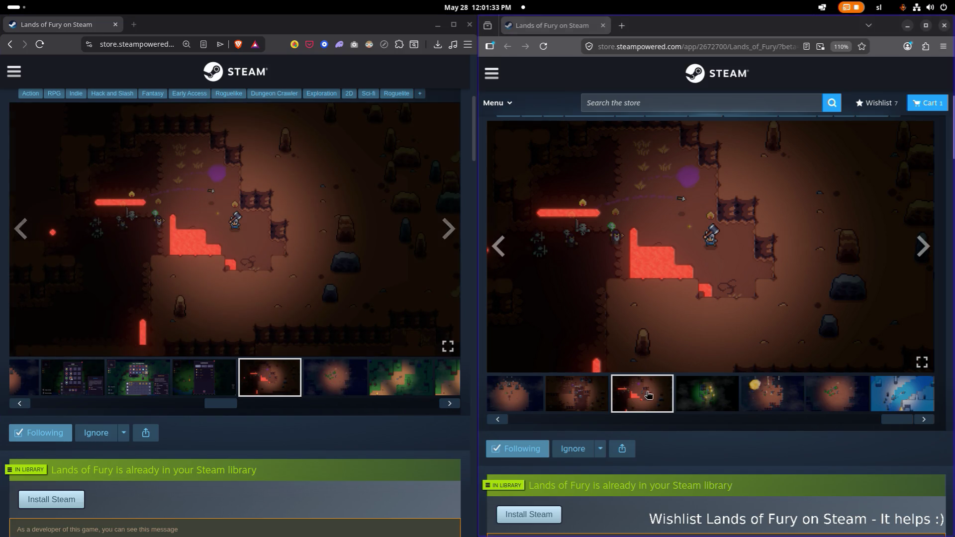
click(716, 407)
drag(219, 404, 82, 405)
click(86, 378)
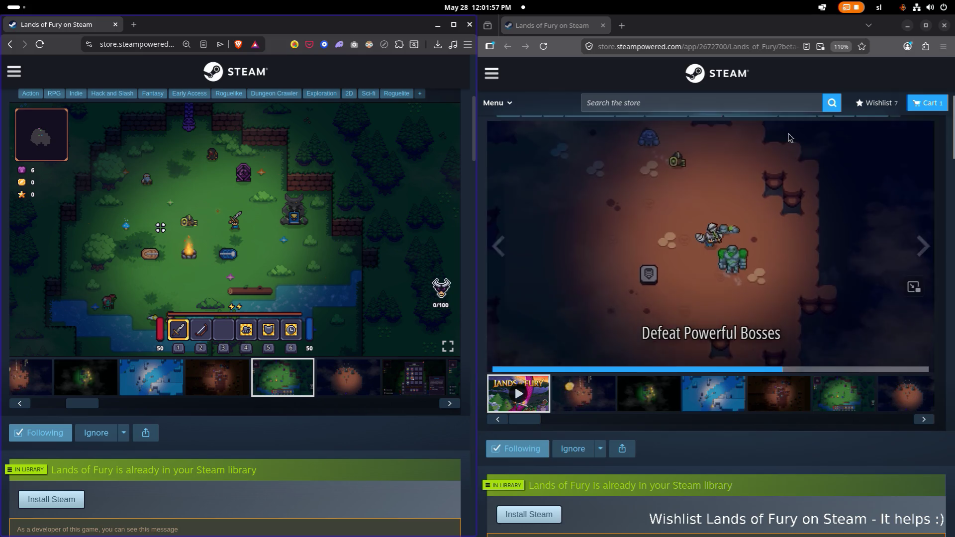
Maximize Firefox and view the third Lands of Fury screenshot enlarged.
key(super+Up)
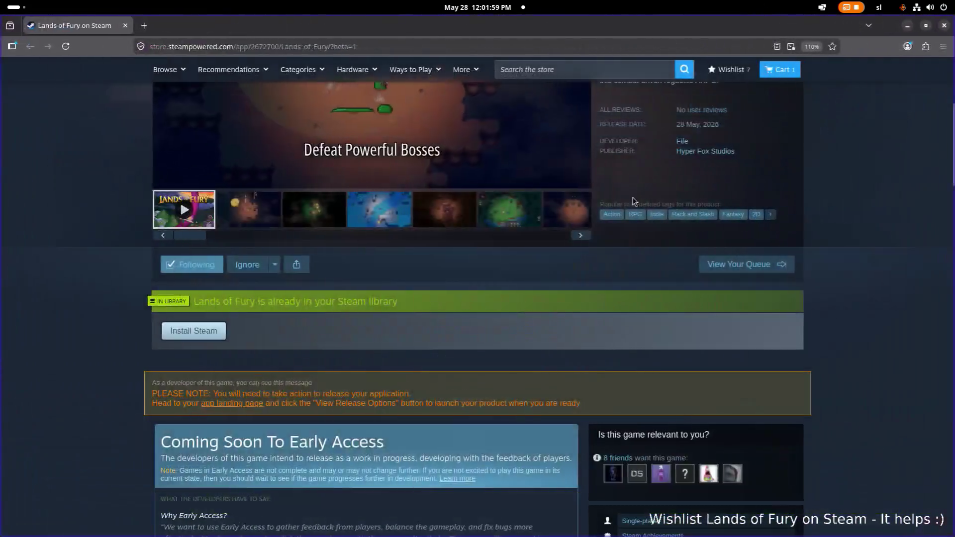
scroll(469, 313, up, 3)
click(312, 354)
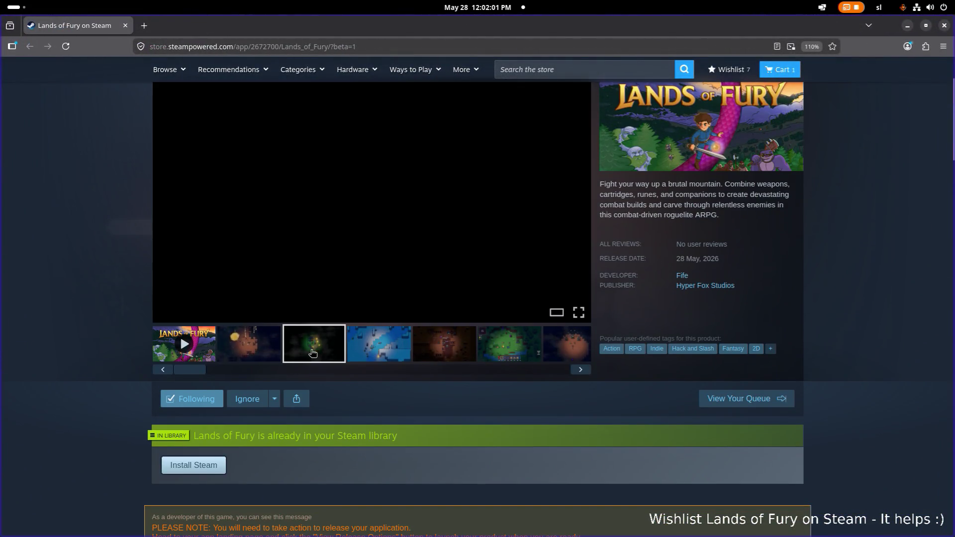
click(405, 225)
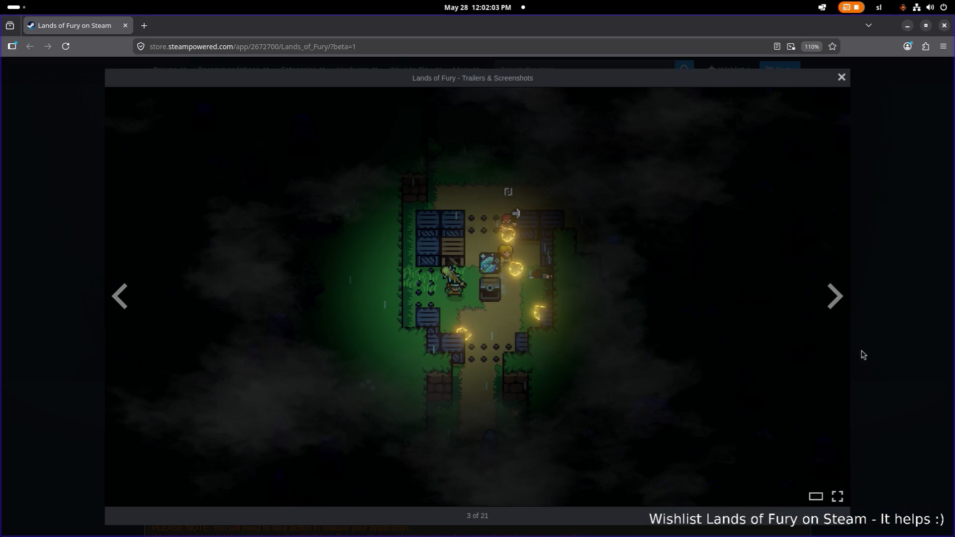
click(912, 326)
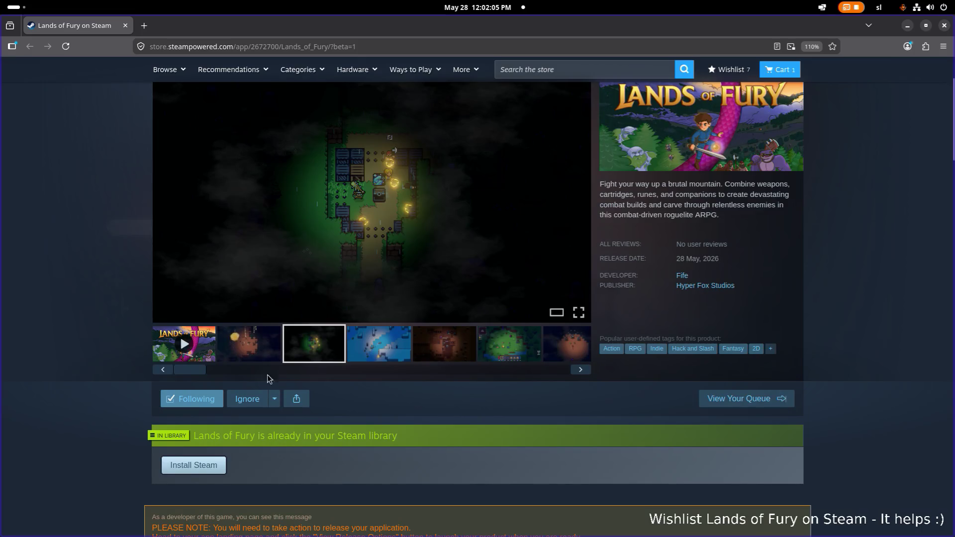
View a later screenshot and the lava screenshot enlarged.
mouse_move(187, 375)
mouse_down()
mouse_move(470, 370)
mouse_move(491, 353)
mouse_up()
click(491, 353)
click(456, 252)
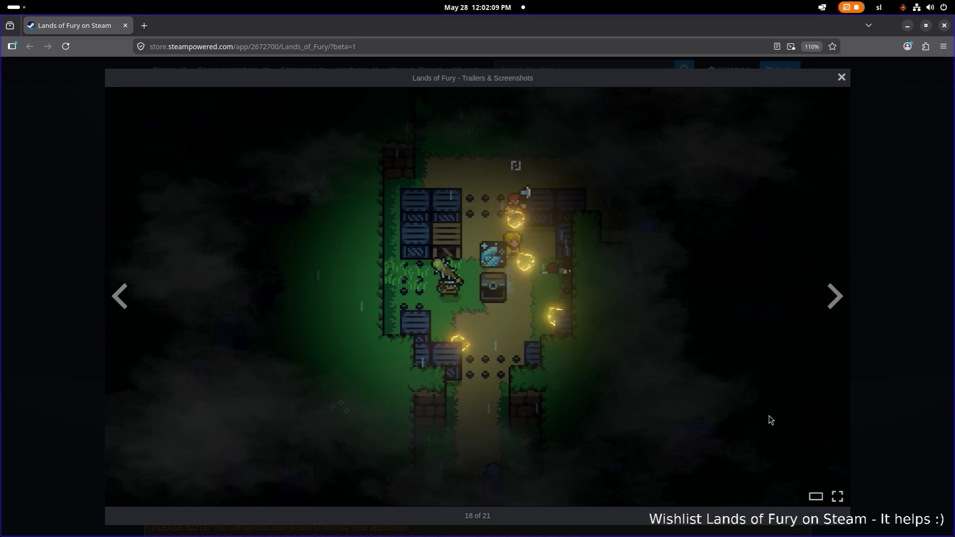
click(888, 400)
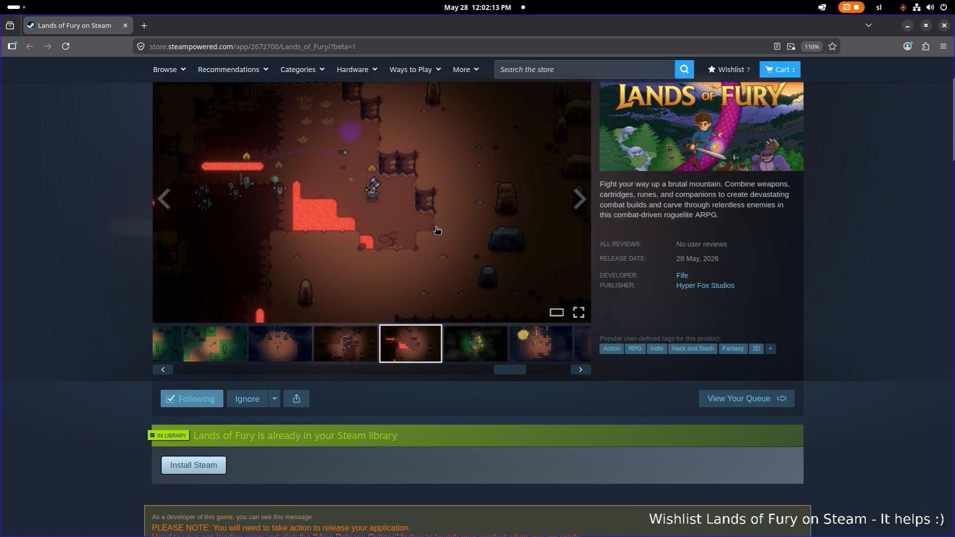
click(437, 230)
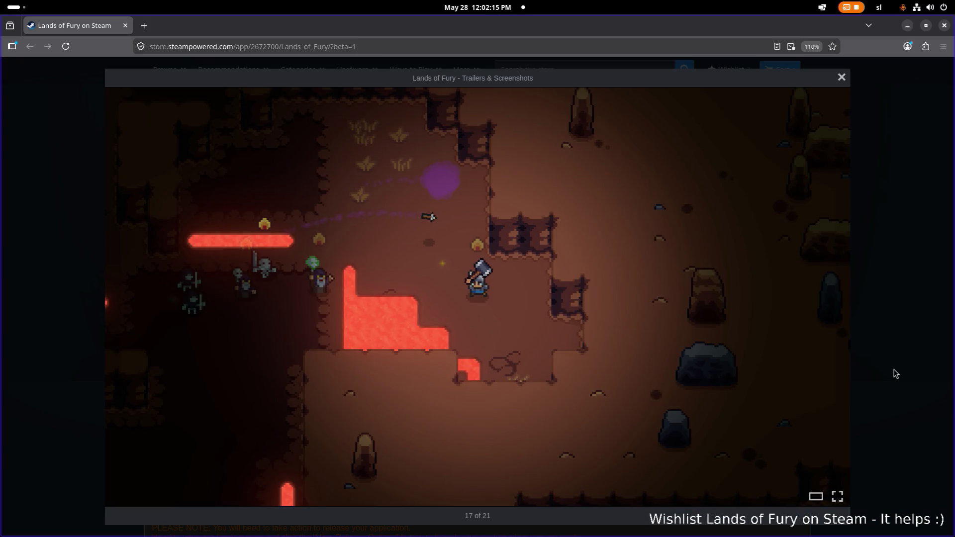
click(896, 374)
Compare the fourth and fifth grassy path screenshots, show the lava one, and tile Firefox right.
mouse_move(503, 370)
mouse_down()
mouse_move(310, 370)
mouse_move(418, 371)
mouse_up()
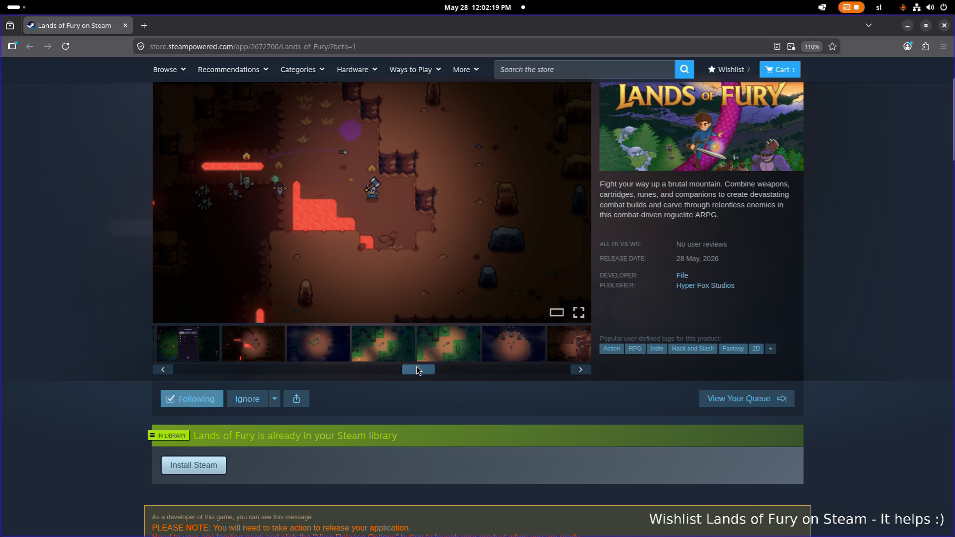
click(395, 354)
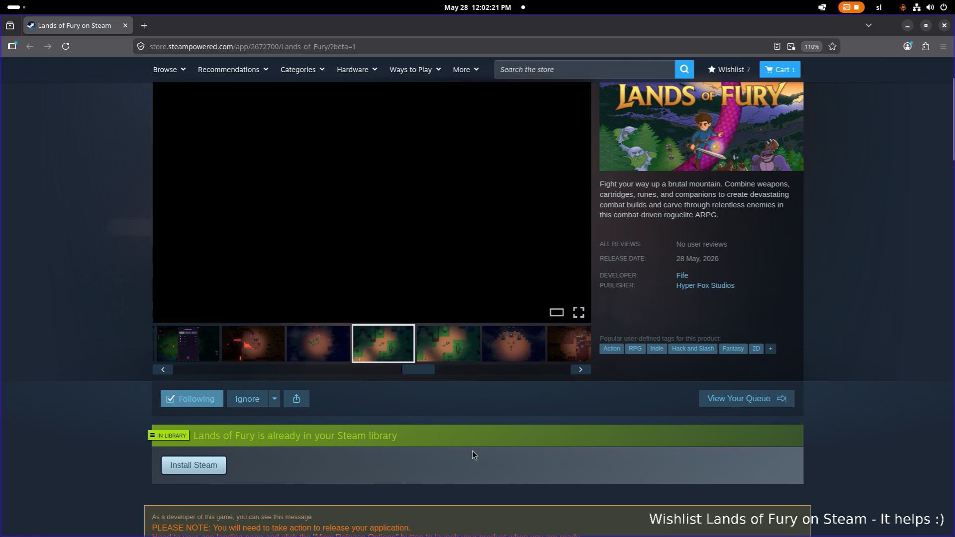
scroll(472, 455, up, 3)
click(424, 460)
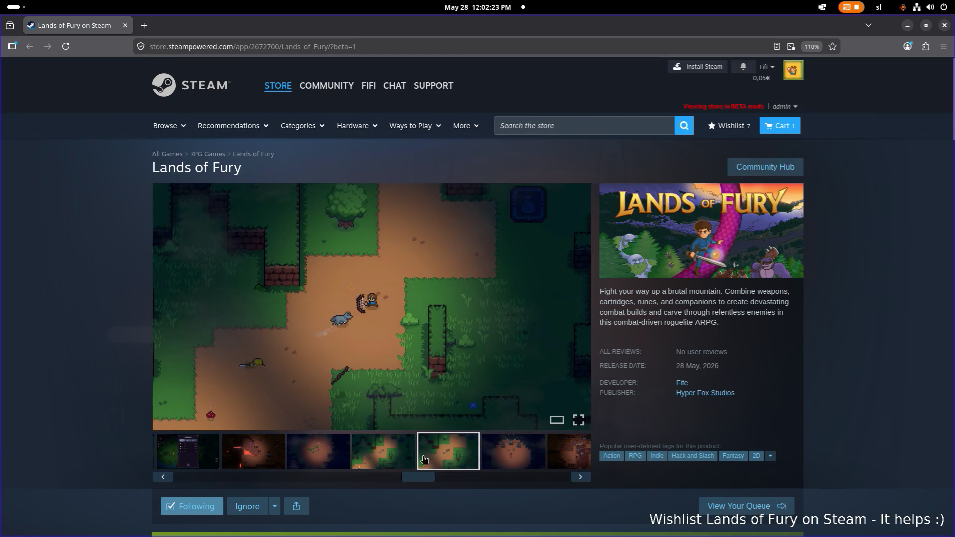
click(393, 461)
click(434, 463)
click(390, 461)
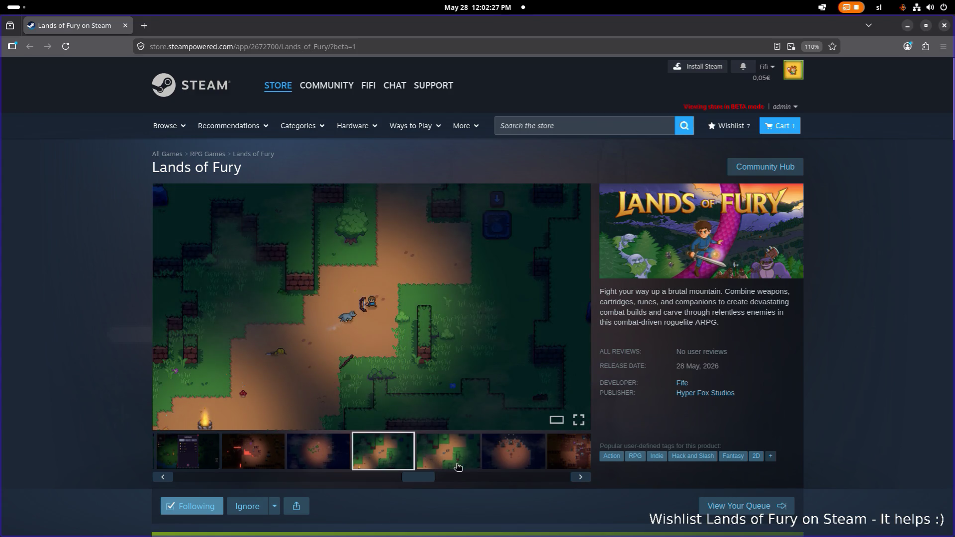
click(449, 461)
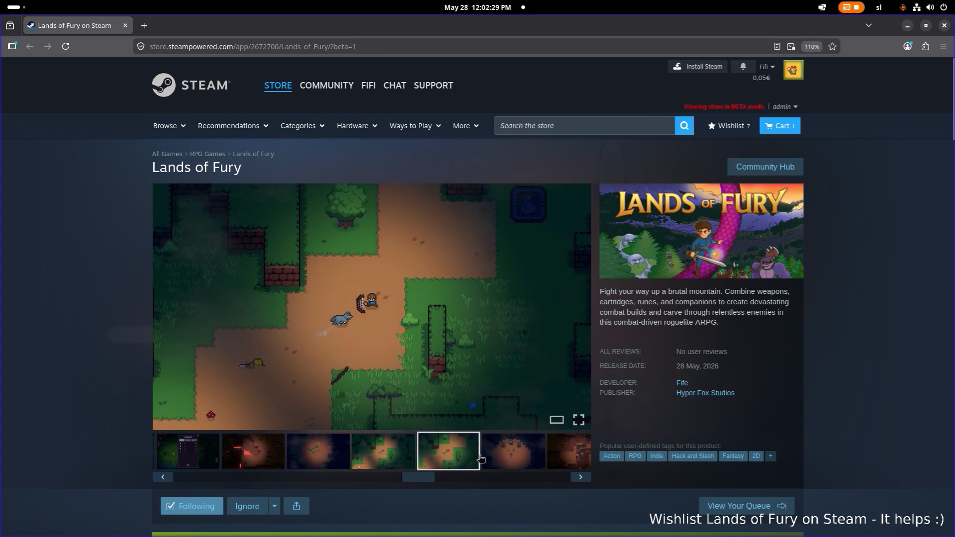
drag(417, 479, 480, 479)
click(437, 461)
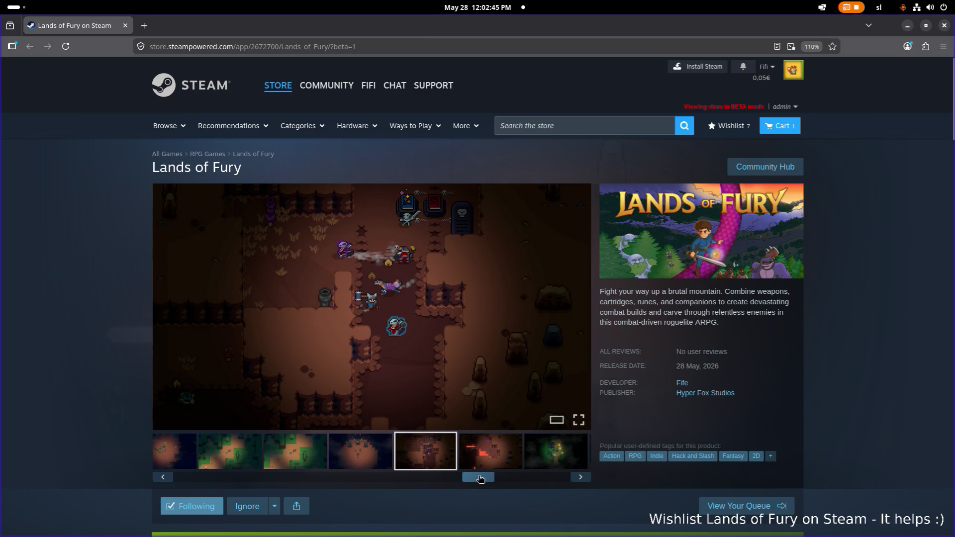
click(490, 461)
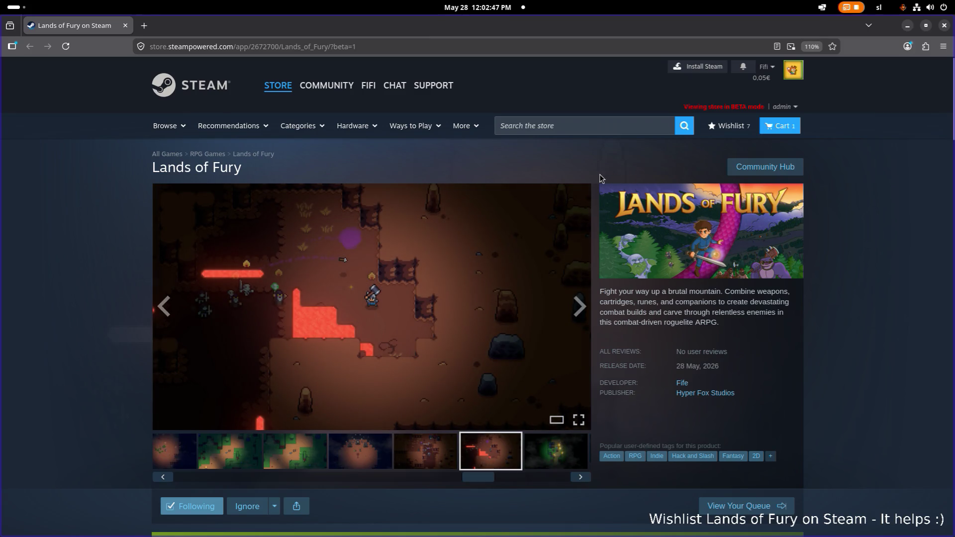
drag(572, 20, 951, 35)
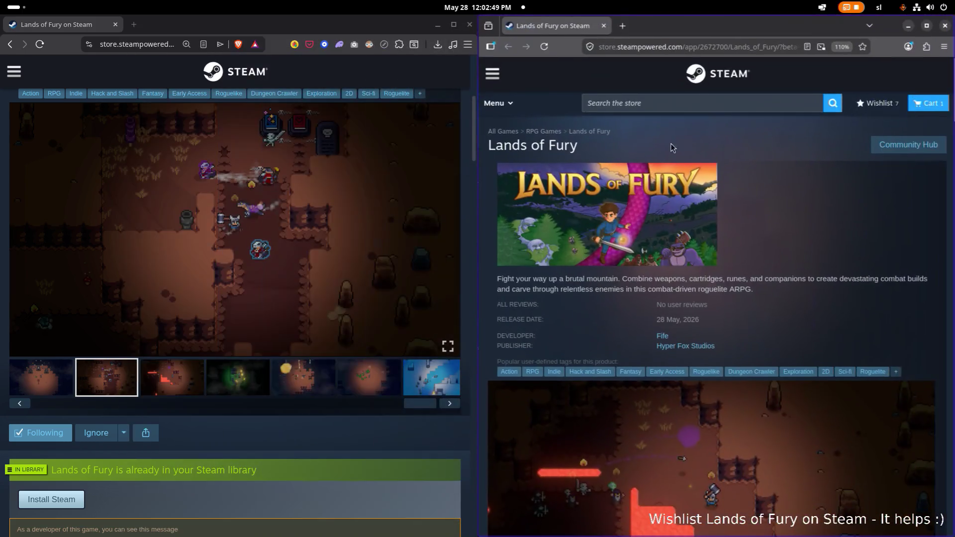
Show the lava screenshot in both the Brave and Firefox store page carousels.
click(179, 367)
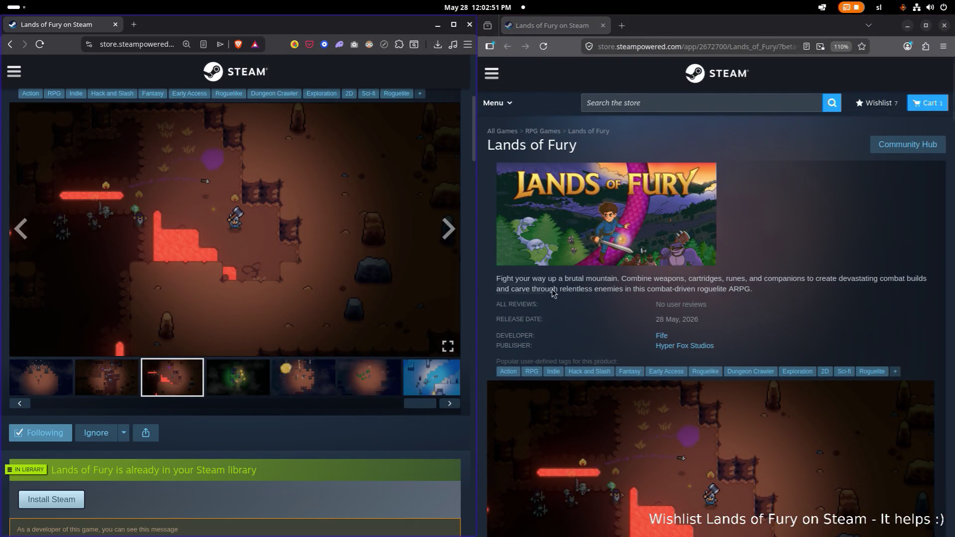
scroll(621, 253, down, 5)
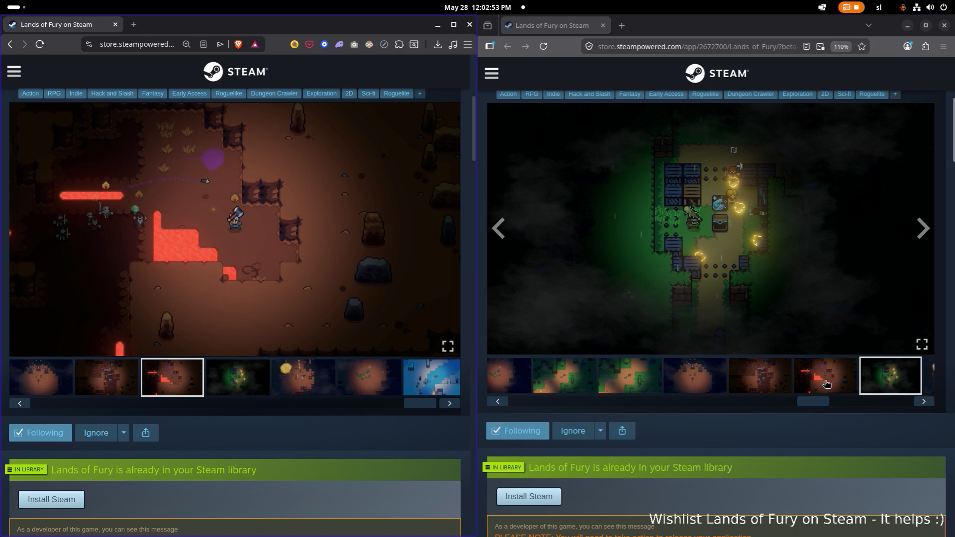
click(826, 383)
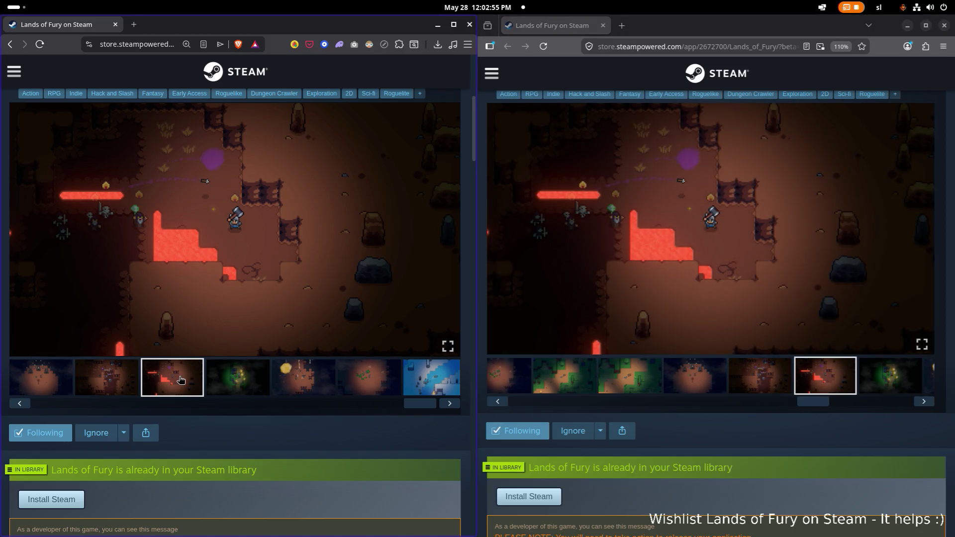
mouse_move(421, 403)
mouse_down()
mouse_move(154, 404)
mouse_move(227, 403)
mouse_up()
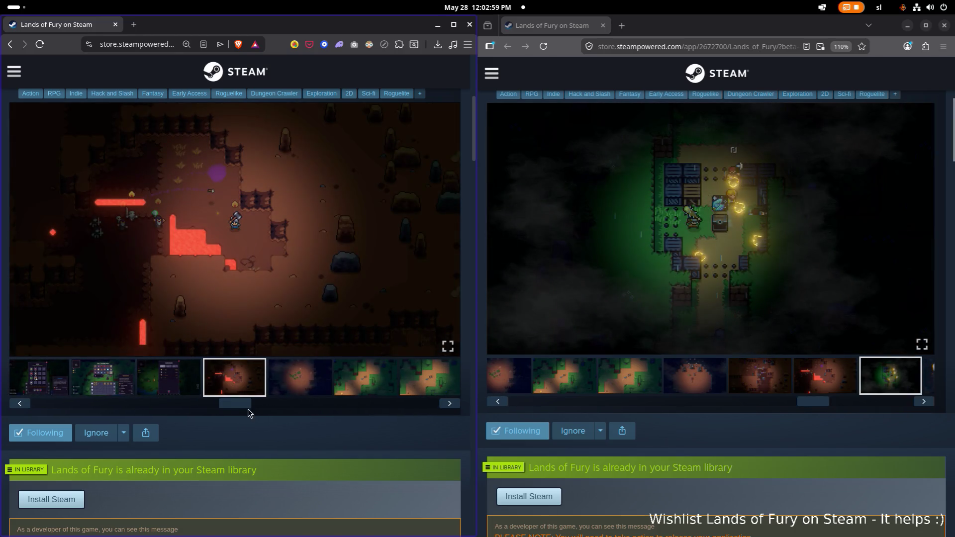
click(826, 375)
click(244, 377)
Focus the Firefox window and maximize it to fill the screen.
click(836, 377)
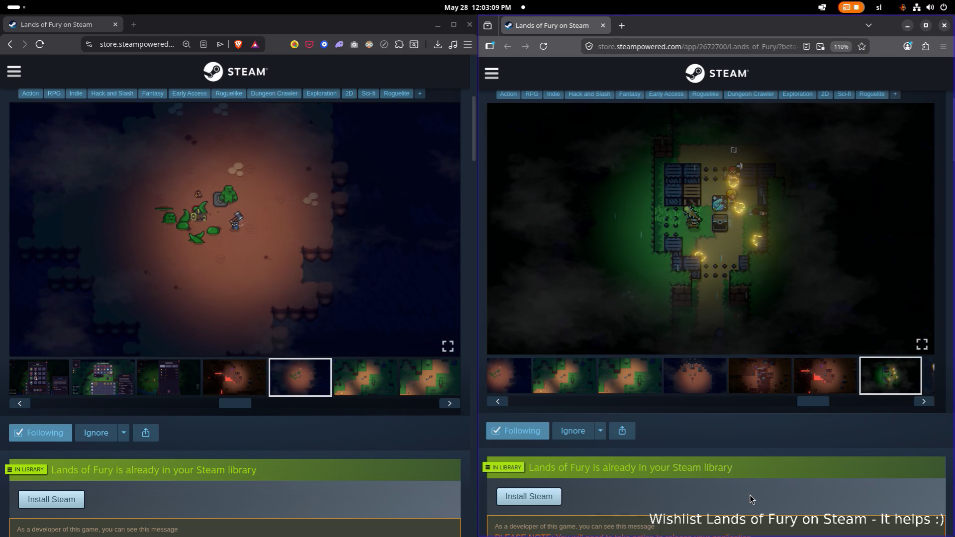
mouse_move(799, 406)
mouse_down()
mouse_move(812, 407)
mouse_move(523, 402)
mouse_up()
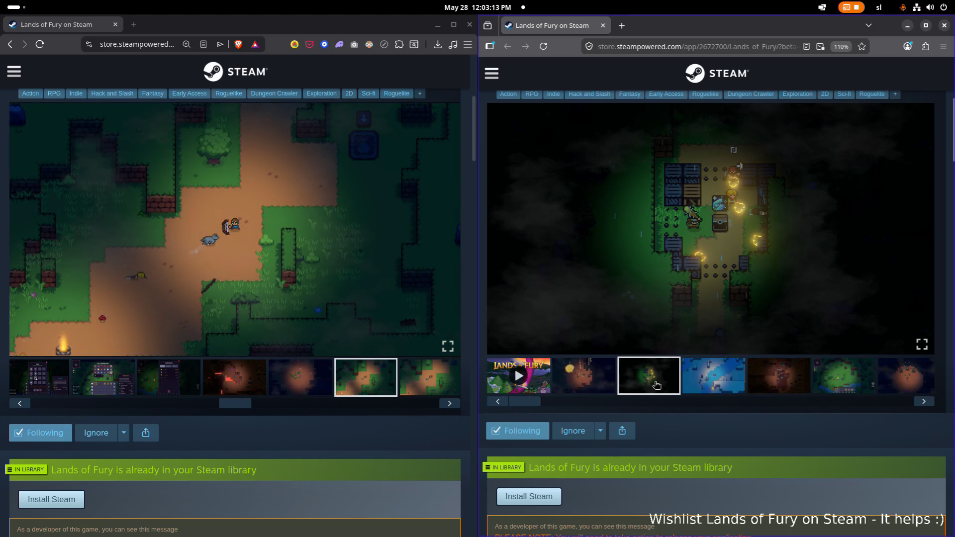
click(926, 26)
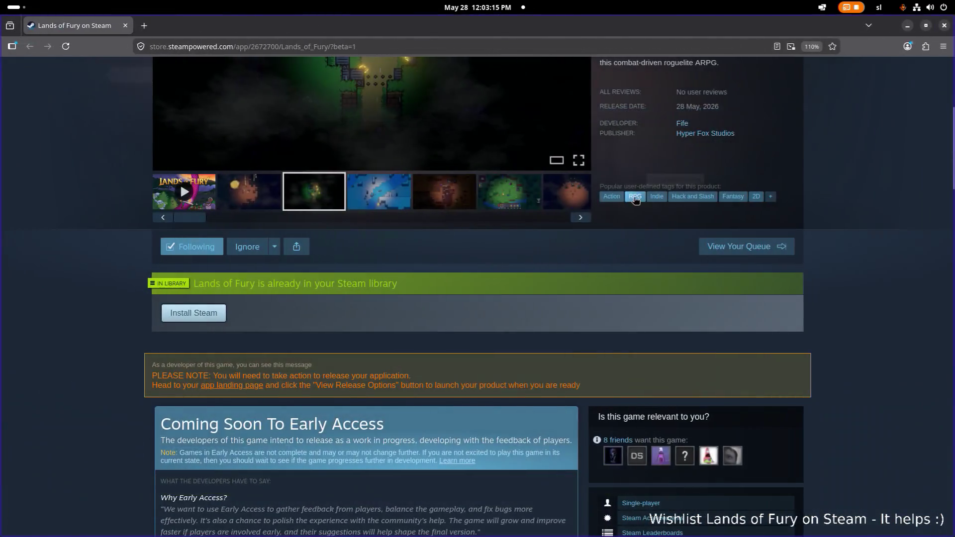
View the dark forest screenshot enlarged, then restore Firefox and move it out of the way.
scroll(561, 214, up, 3)
click(476, 237)
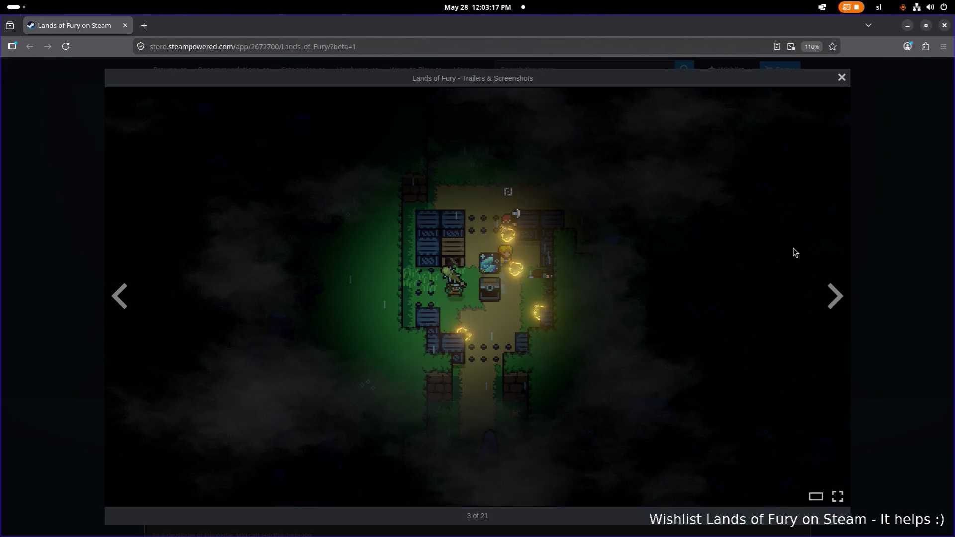
click(880, 233)
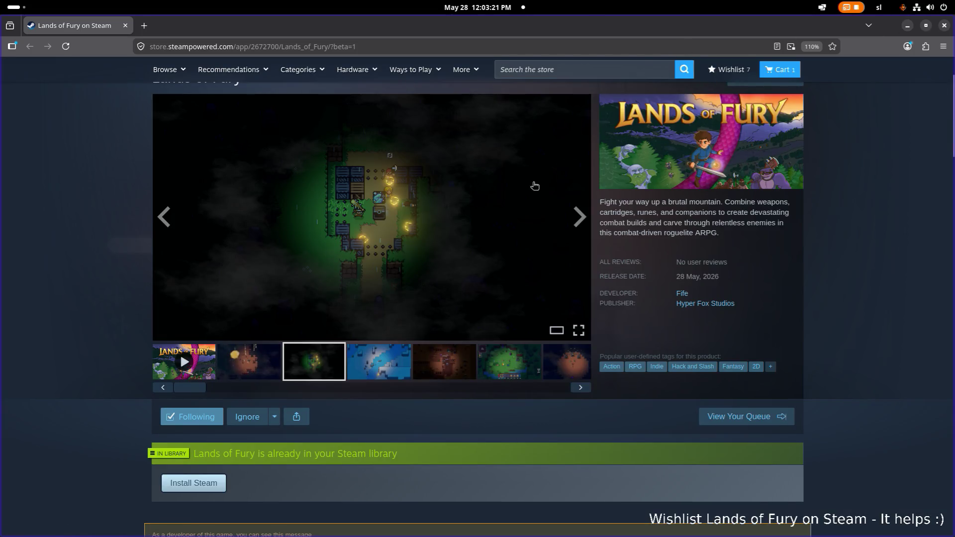
mouse_move(470, 26)
mouse_down()
mouse_move(405, 86)
mouse_move(741, 264)
mouse_move(751, 251)
mouse_move(724, 183)
mouse_move(528, 153)
mouse_up()
click(537, 63)
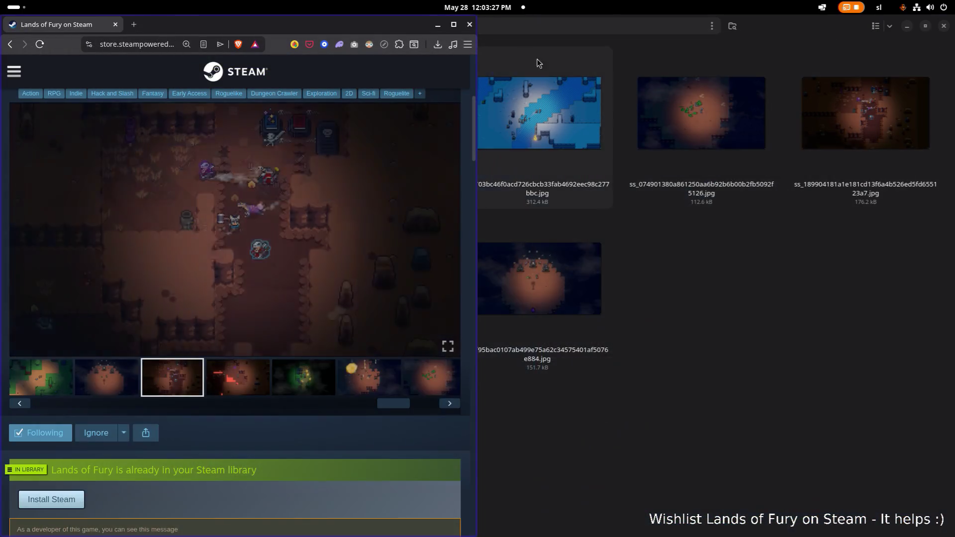
Raise Files to show the Pictures/LoF-ZoomedIn folder with its eight screenshot JPGs.
click(470, 24)
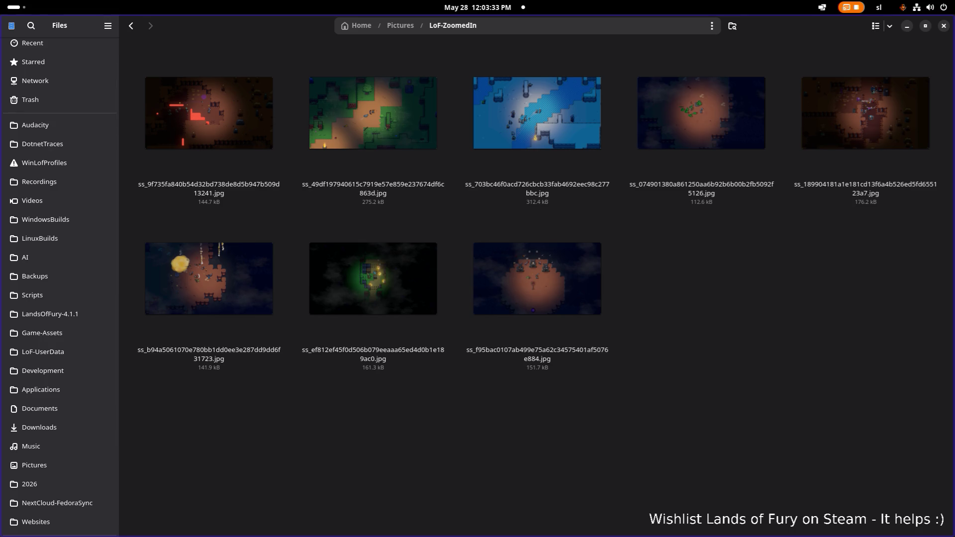
key(alt+Tab)
key(alt+Tab)
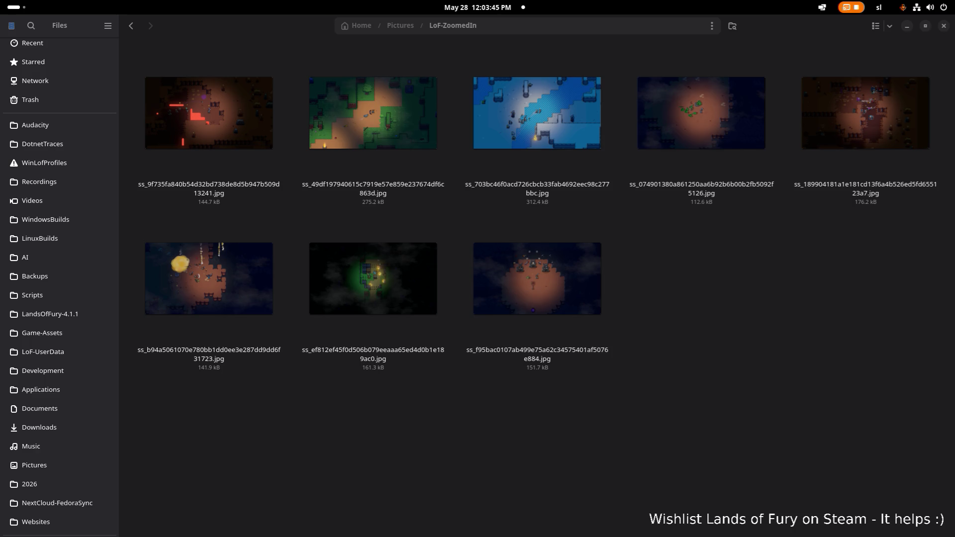
Back in Pictures, rename LoF-ZoomedIn to the temporary name LoF-ZoomedOuut.
click(418, 421)
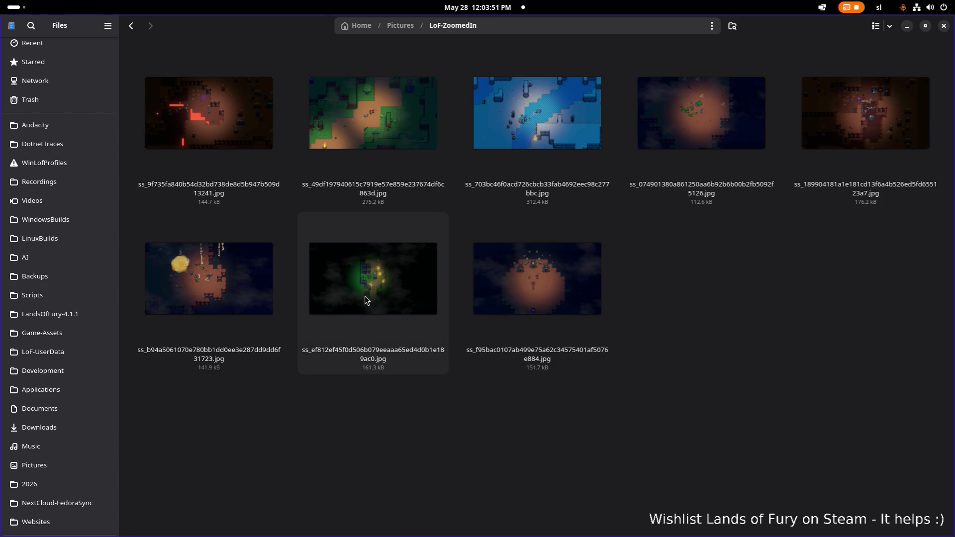
key(alt+Left)
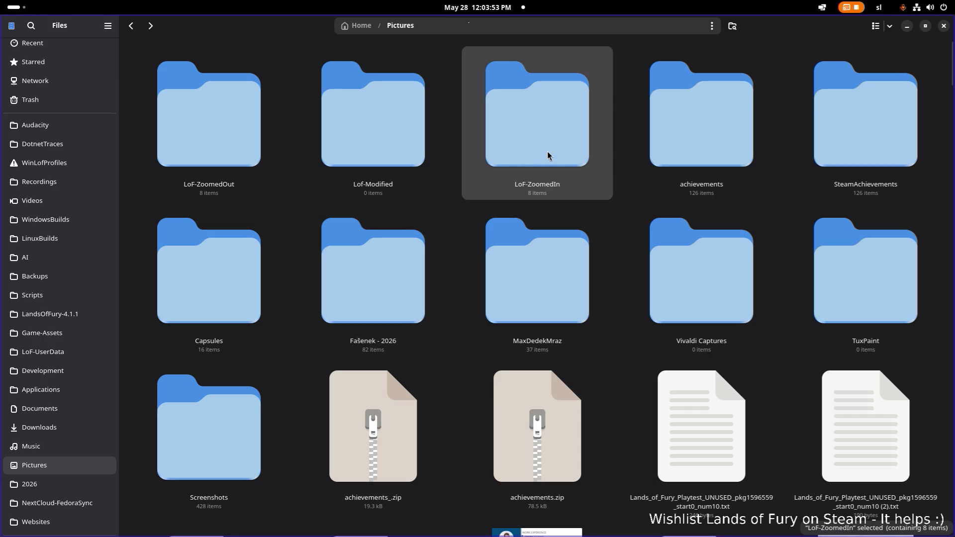
key(F2)
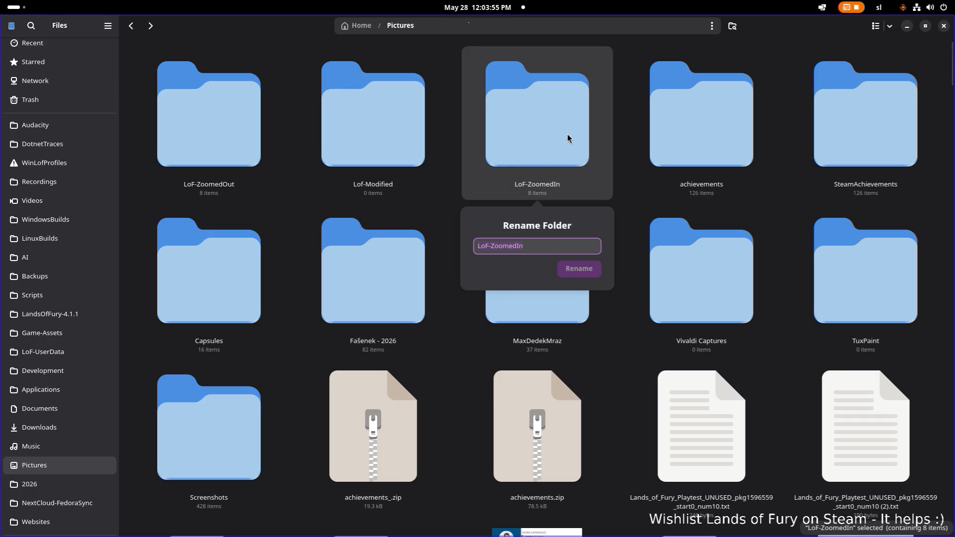
key(End)
key(BackSpace)
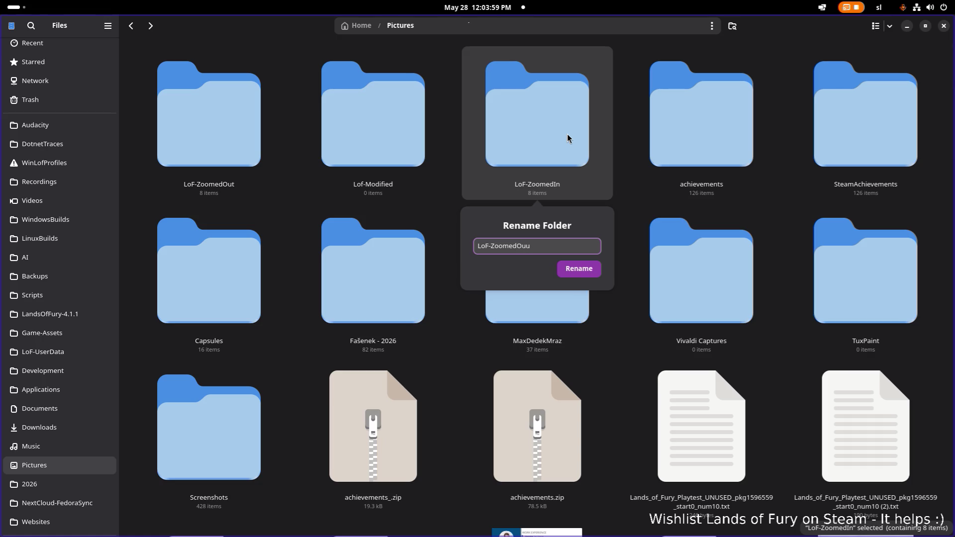
text(t)
key(Return)
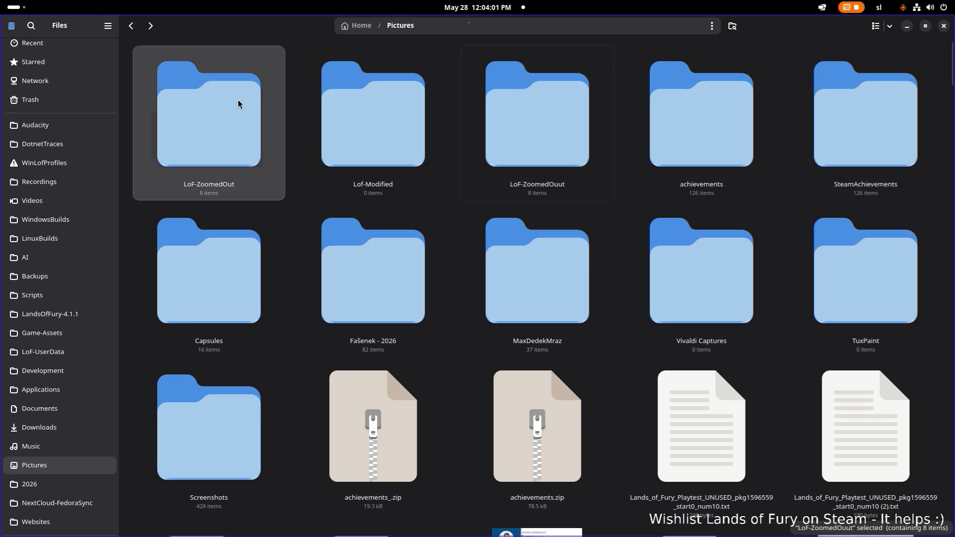
Rename the LoF-ZoomedOut folder to LoF-ZoomedIn.
click(238, 99)
key(F2)
key(End)
key(BackSpace)
key(BackSpace)
key(BackSpace)
text(In)
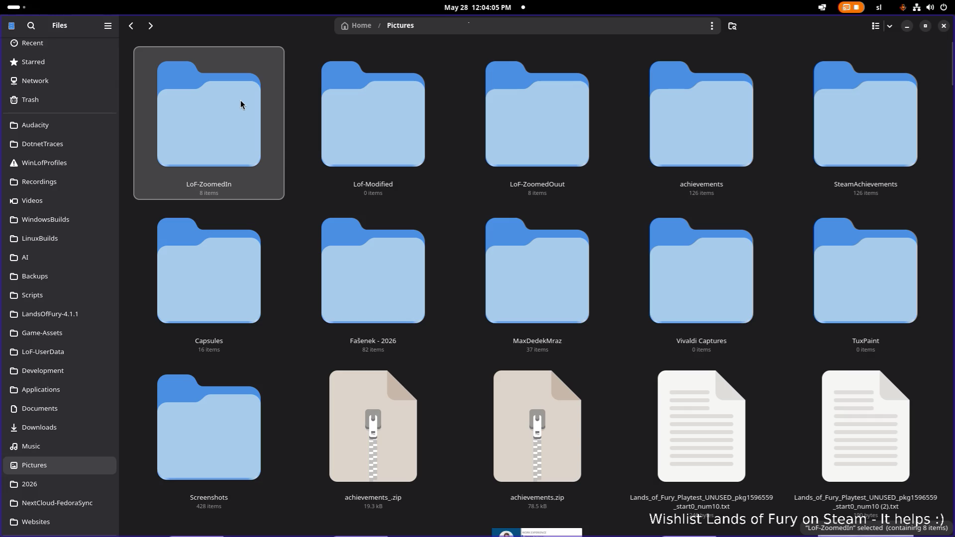
Rename the temporary LoF-ZoomedOuut folder to LoF-ZoomedOut.
click(519, 103)
key(F2)
key(Left)
key(BackSpace)
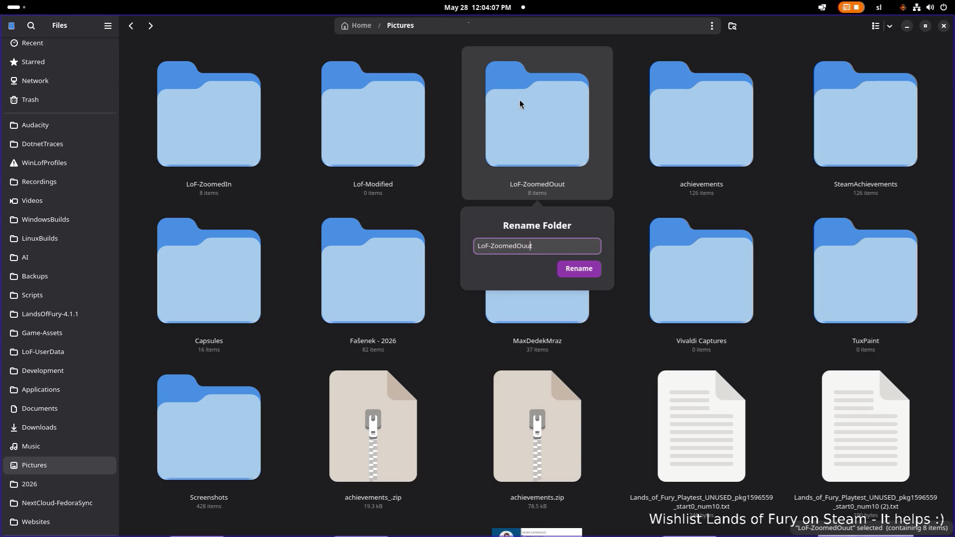
key(Return)
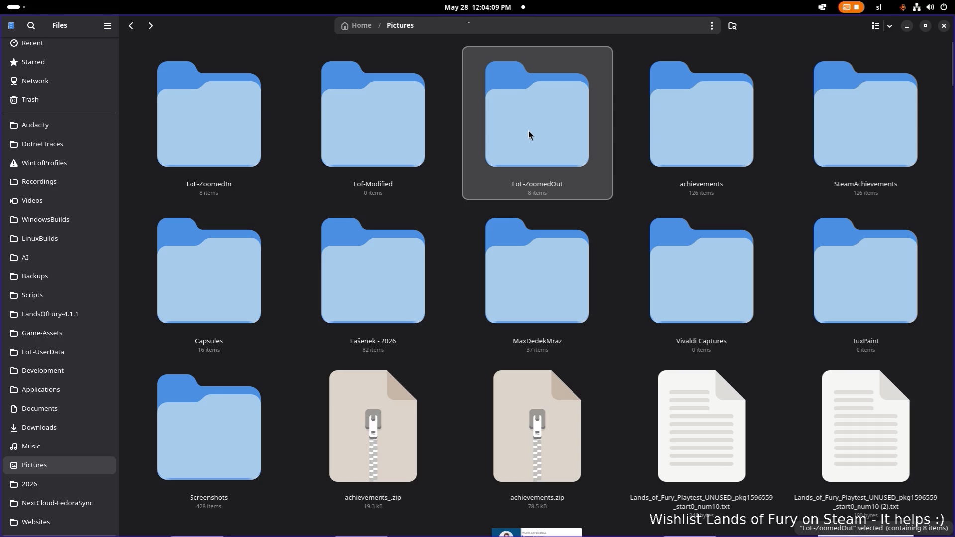
ctrl+click(235, 127)
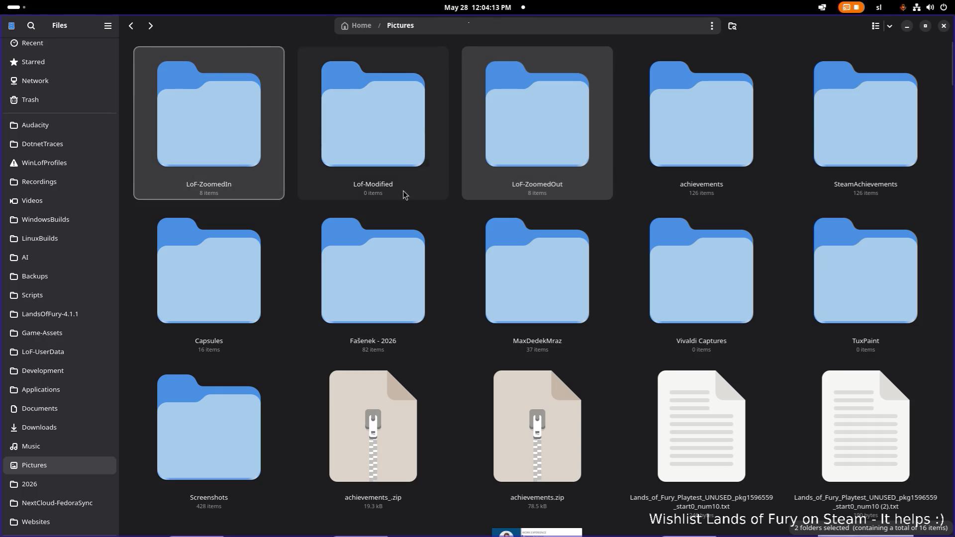
right_click(295, 211)
Create a Presskit folder and move LoF-ZoomedIn and LoF-ZoomedOut into it.
click(304, 220)
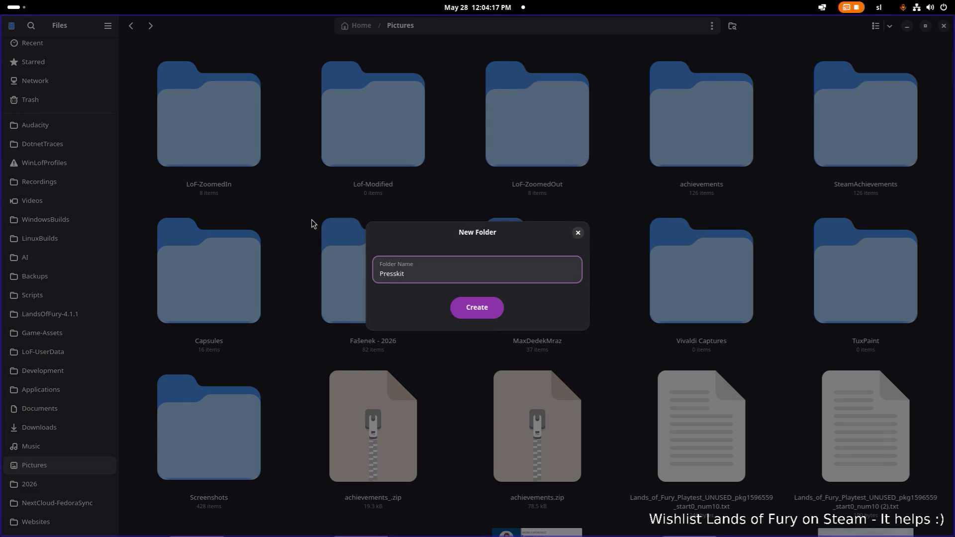
key(Return)
click(378, 169)
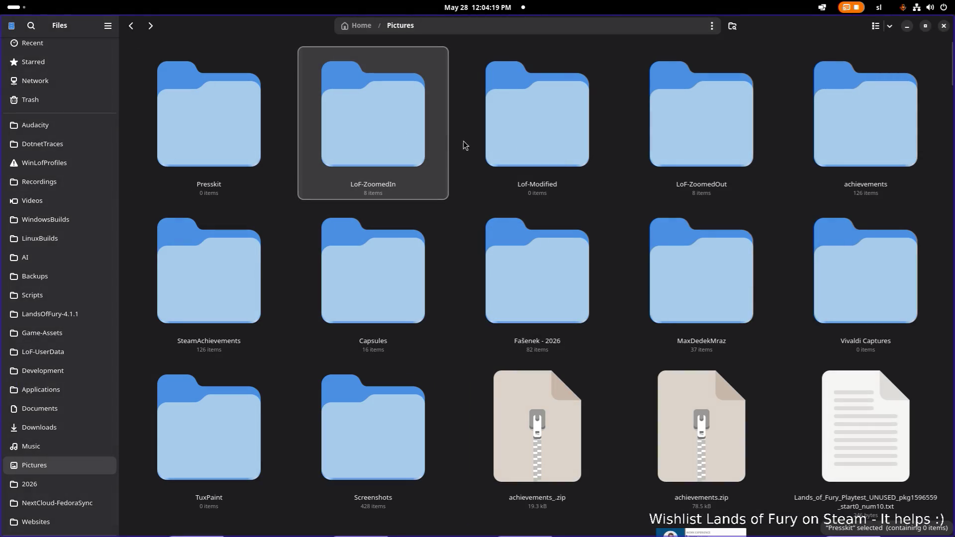
ctrl+click(654, 133)
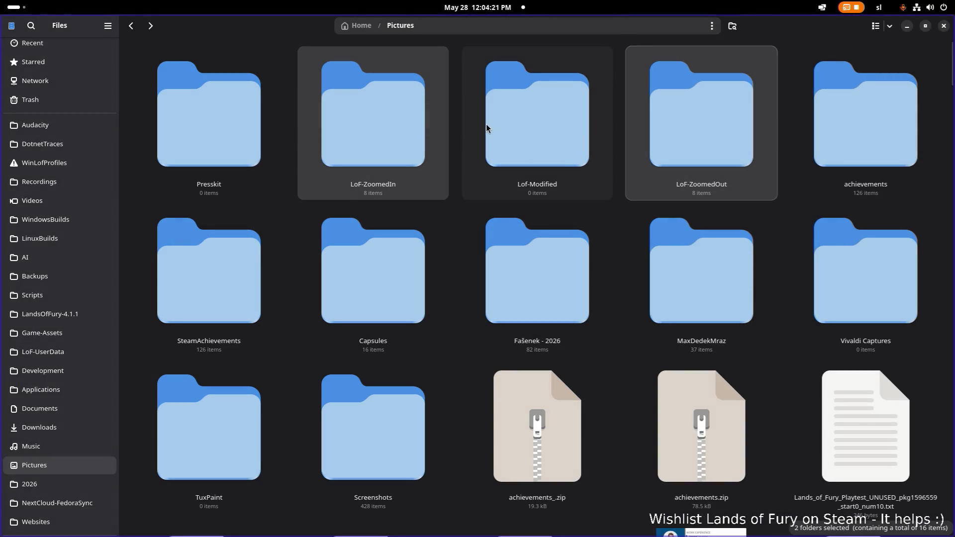
drag(229, 128, 229, 129)
double_click(229, 129)
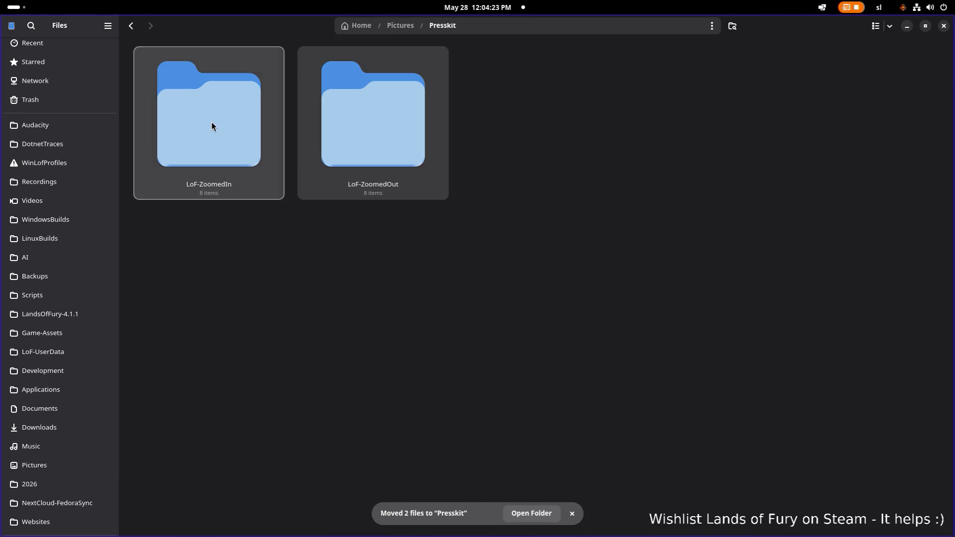
click(432, 252)
Check the contents of LoF-ZoomedIn (PNG) and LoF-ZoomedOut (JPG) inside Presskit.
double_click(231, 190)
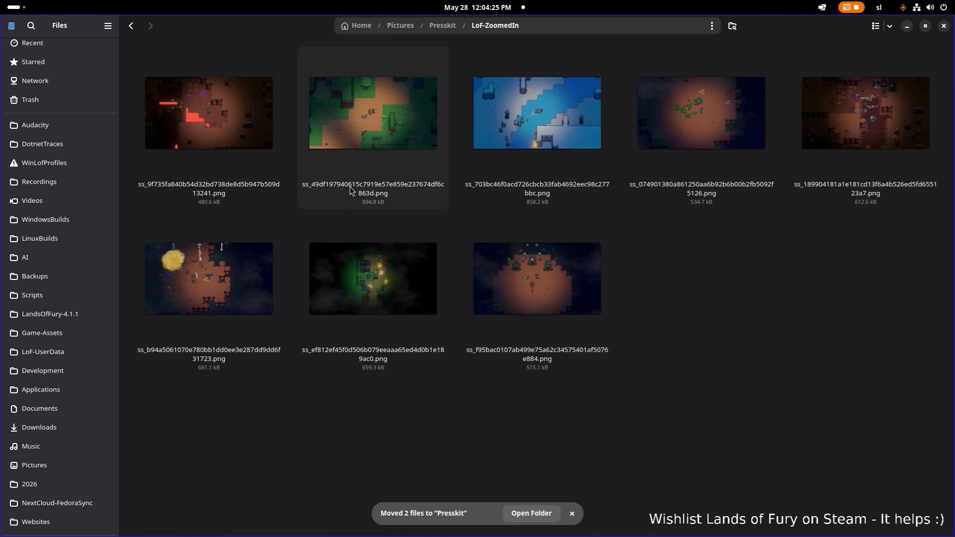
key(alt+Left)
double_click(351, 158)
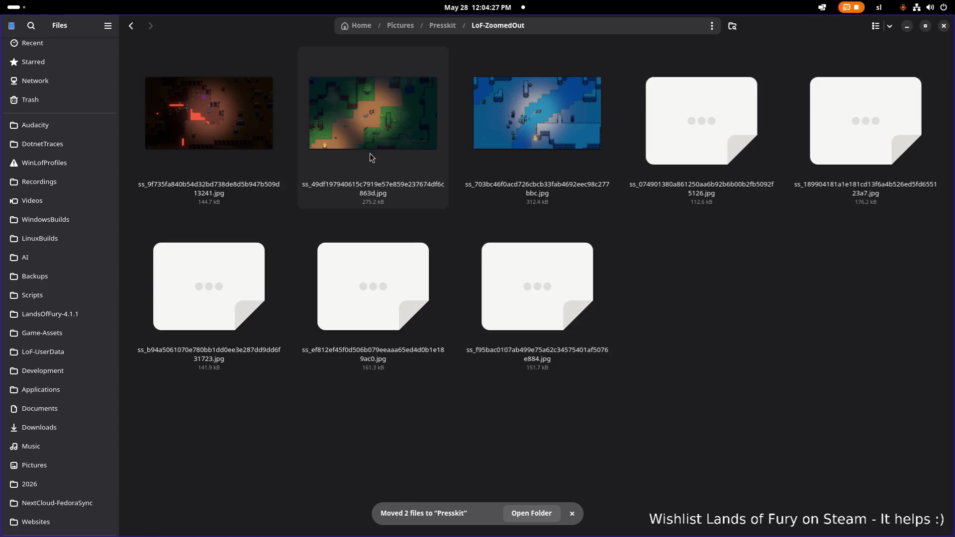
key(alt+Left)
double_click(228, 132)
key(alt+Left)
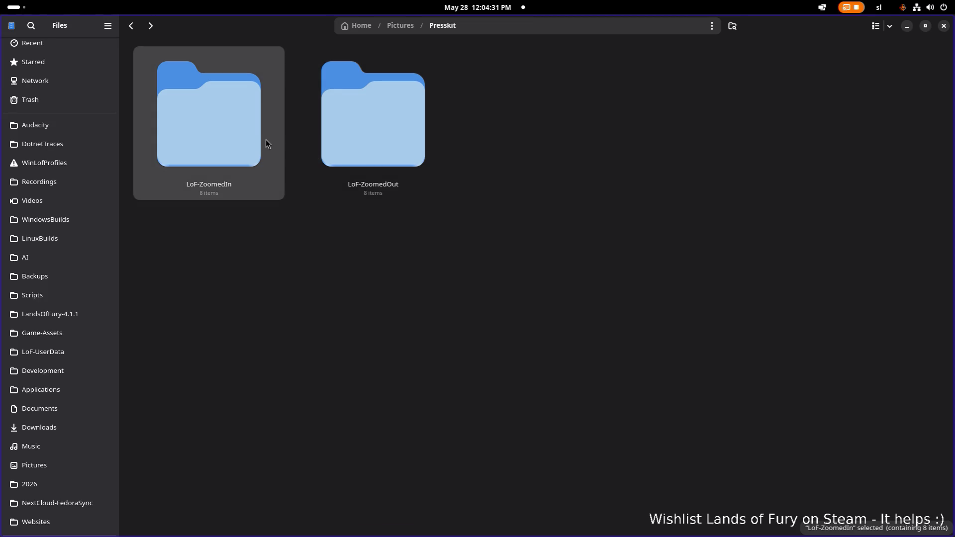
Switch to the Firefox window showing the Steamworks screenshots page.
key(alt+Tab)
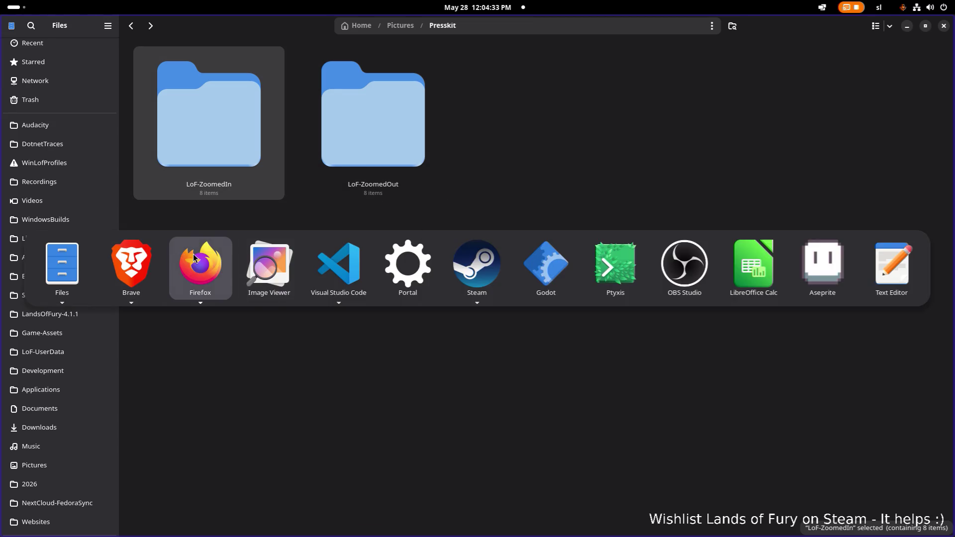
key(Escape)
key(alt+Tab)
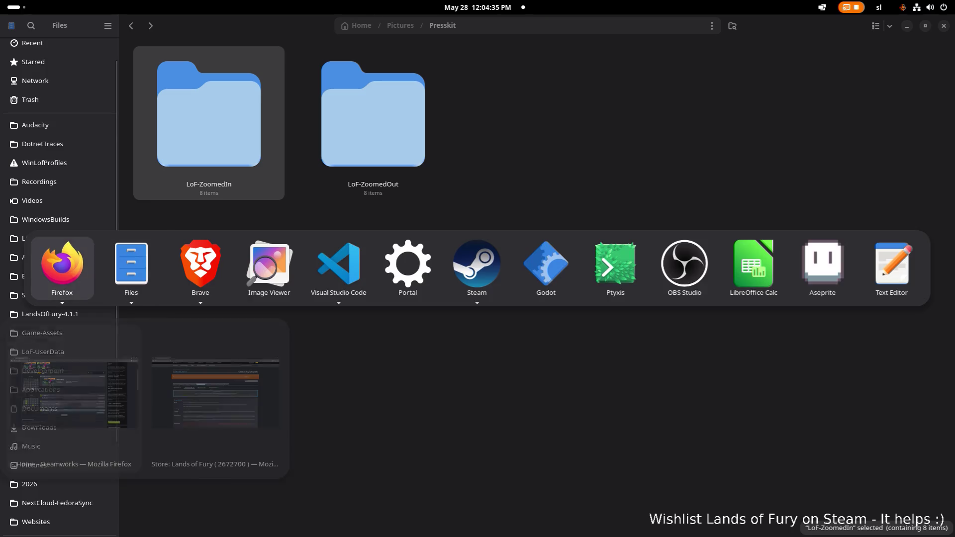
key(alt+shift+Tab)
key(Right)
key(Escape)
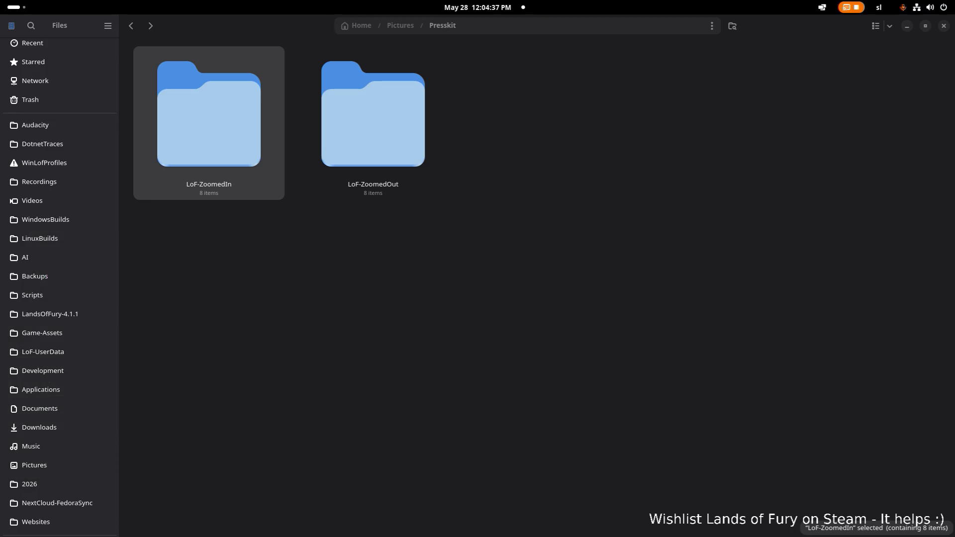
key(alt+Tab)
Review the screenshot list and delete the duplicate sandy screenshot.
scroll(443, 268, down, 10)
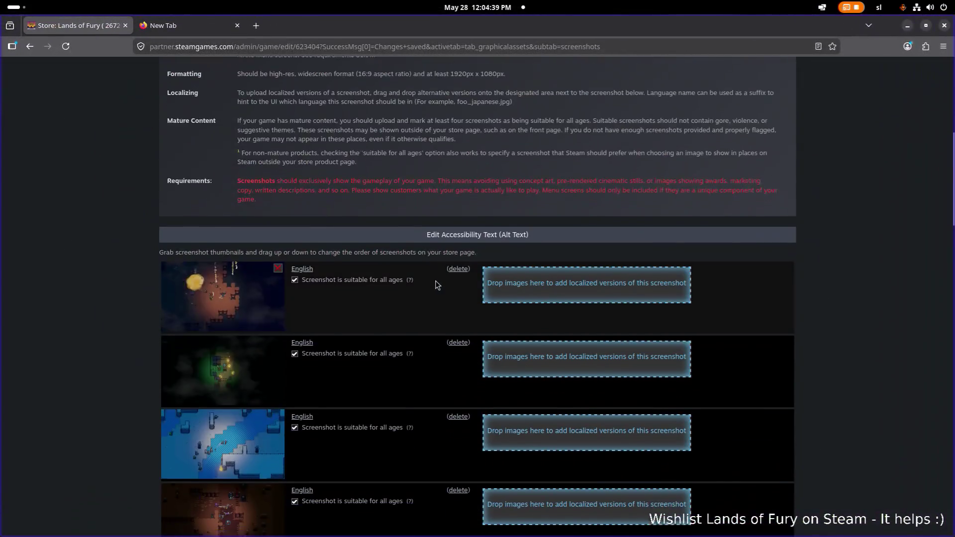
scroll(420, 291, down, 2)
scroll(348, 273, up, 2)
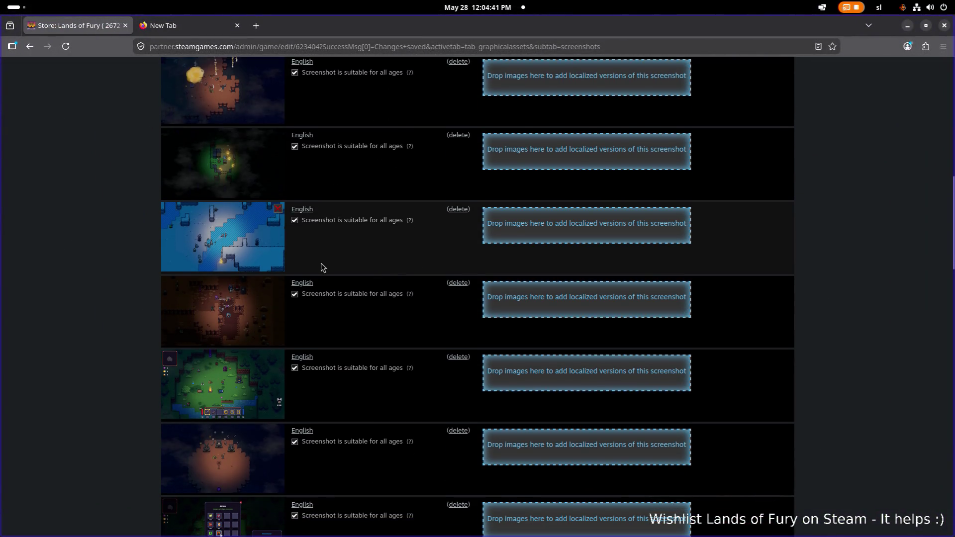
scroll(254, 233, up, 1)
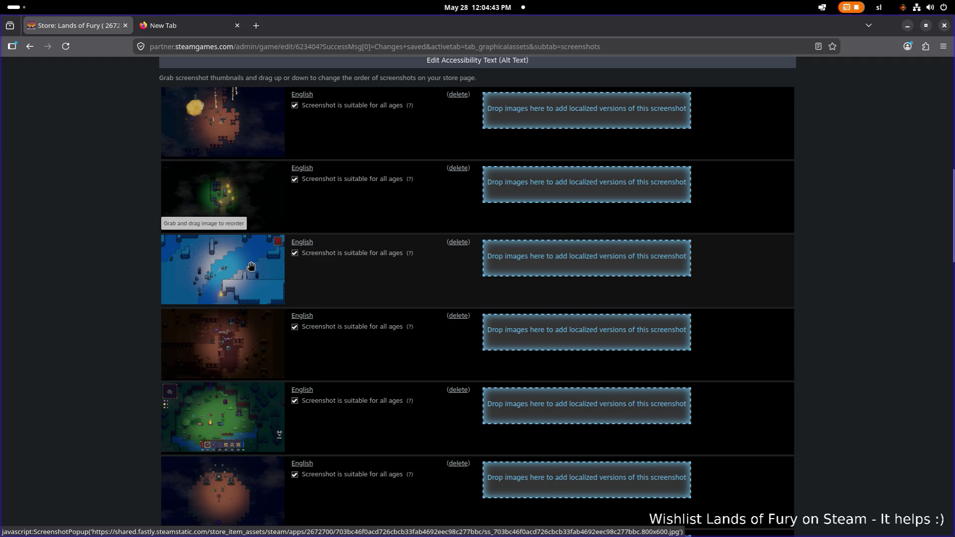
mouse_move(252, 268)
mouse_down()
mouse_move(252, 208)
mouse_move(259, 261)
mouse_up()
scroll(272, 258, down, 7)
scroll(272, 258, down, 8)
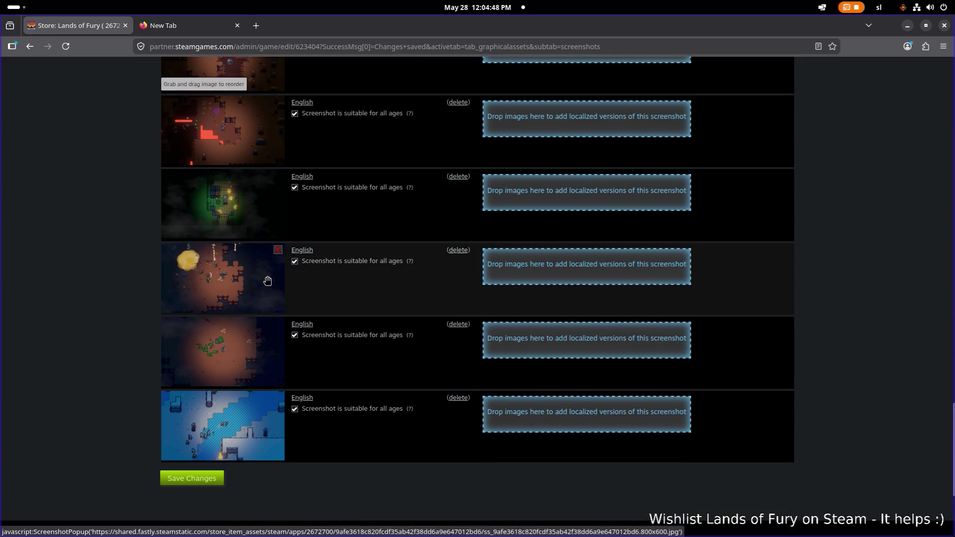
mouse_move(268, 281)
mouse_down()
mouse_move(266, 252)
mouse_move(259, 291)
mouse_up()
scroll(266, 258, up, 5)
scroll(262, 268, up, 6)
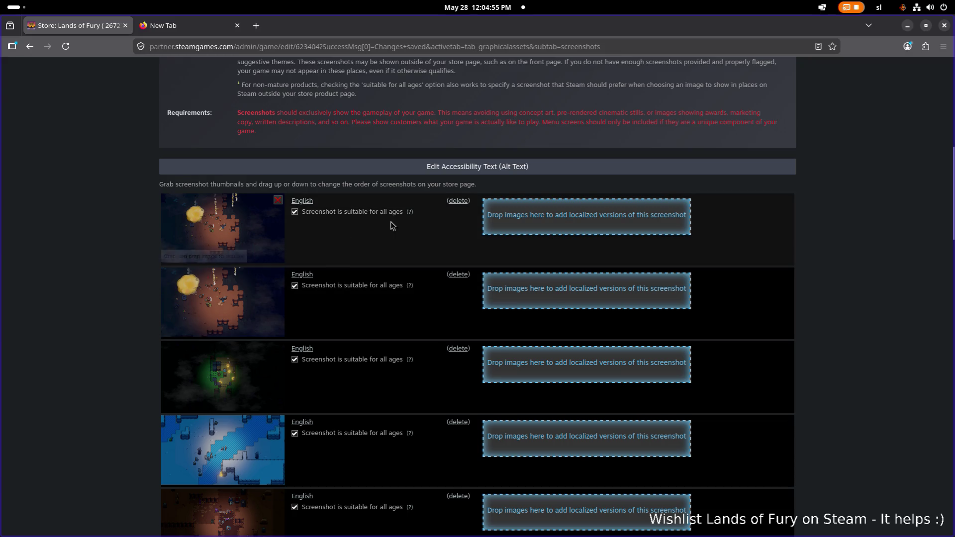
click(458, 201)
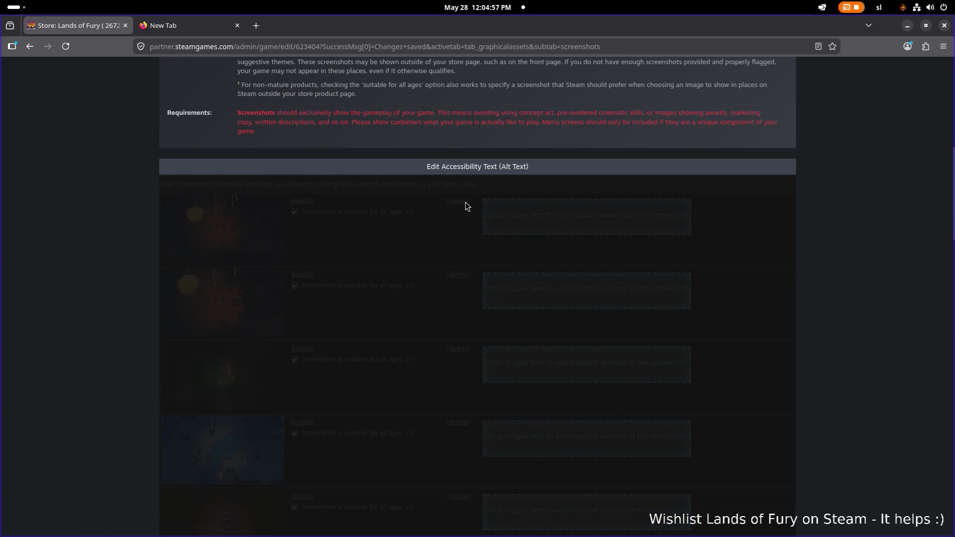
Delete the duplicate dark-green and blue screenshots.
scroll(358, 243, down, 2)
scroll(358, 244, down, 10)
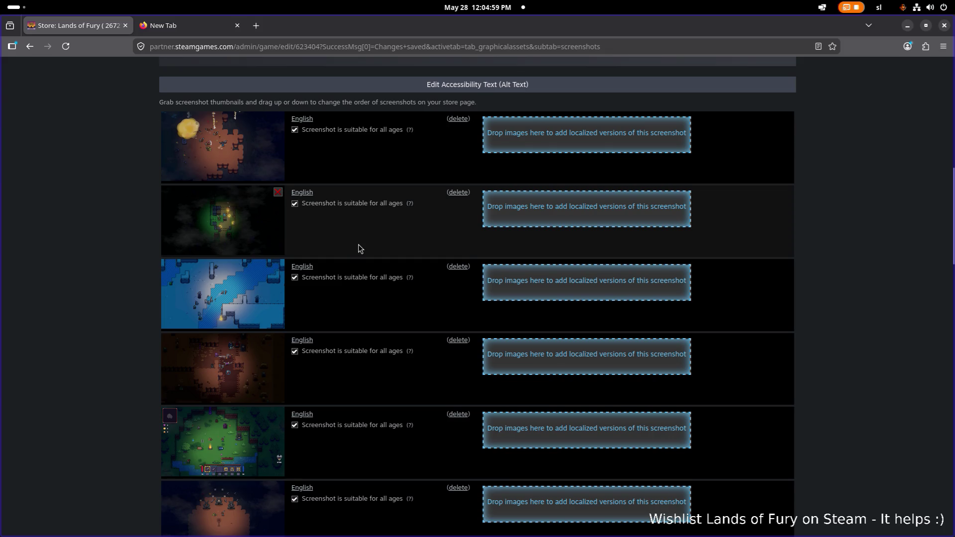
scroll(359, 249, up, 4)
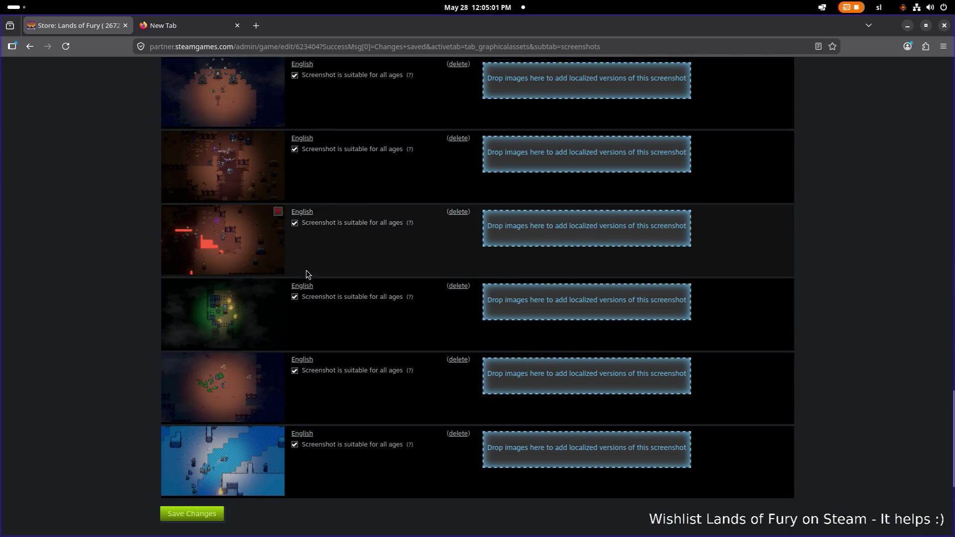
mouse_move(260, 282)
mouse_down()
mouse_move(284, 249)
mouse_move(284, 258)
mouse_move(297, 254)
mouse_move(280, 210)
mouse_up()
scroll(284, 252, up, 5)
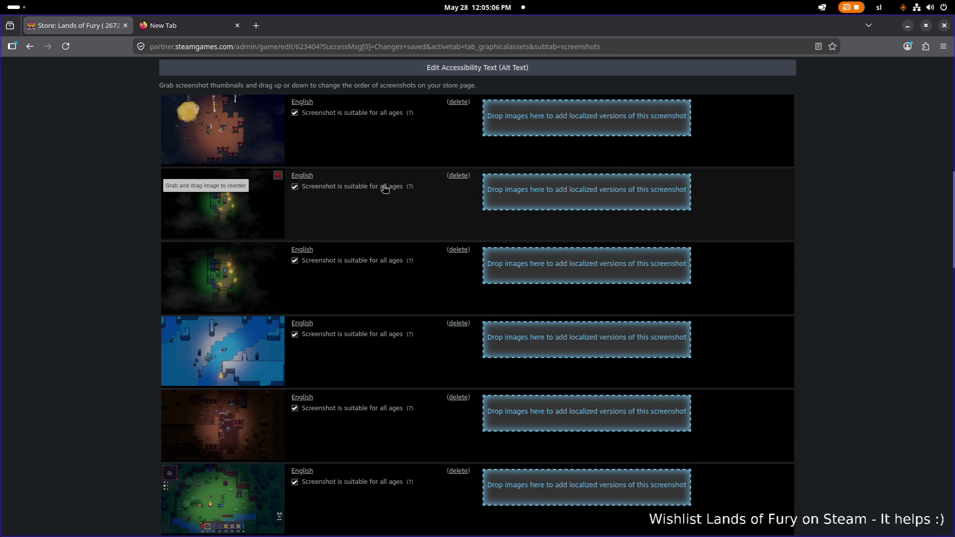
click(457, 175)
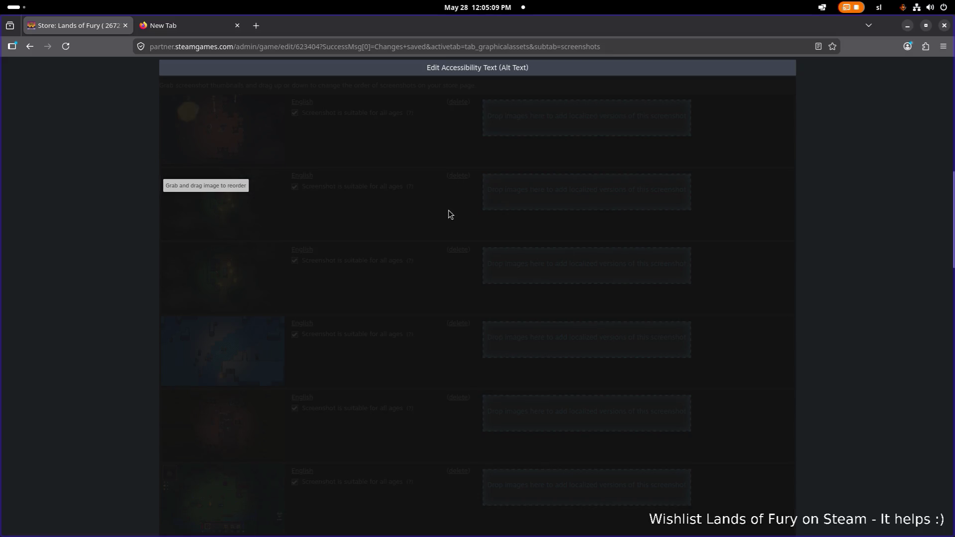
scroll(322, 256, down, 5)
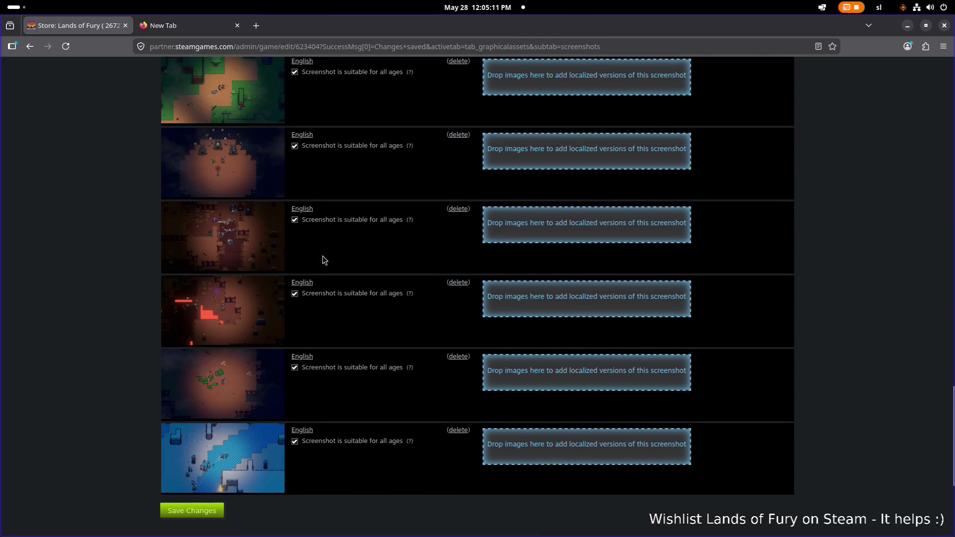
mouse_move(259, 422)
mouse_down()
mouse_move(253, 326)
mouse_move(261, 358)
mouse_up()
scroll(254, 326, up, 10)
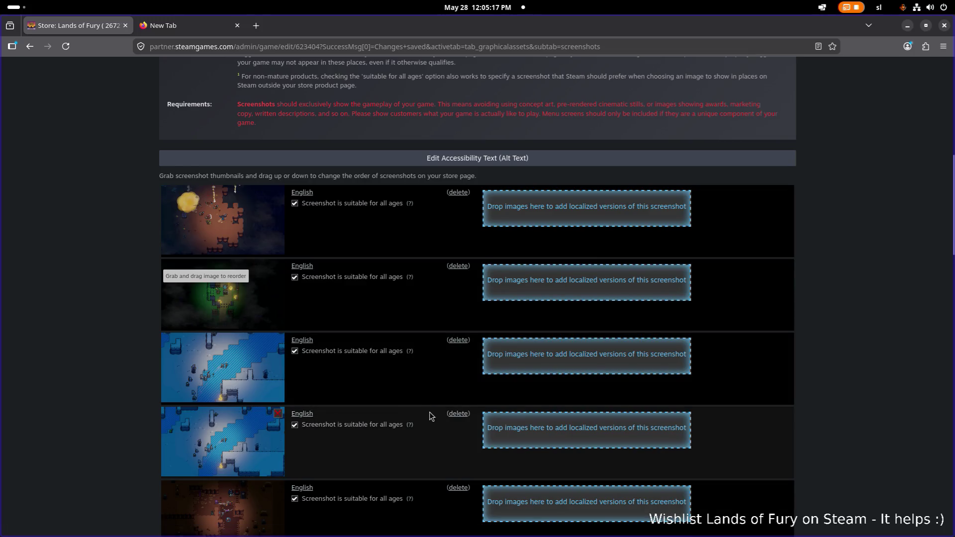
click(457, 414)
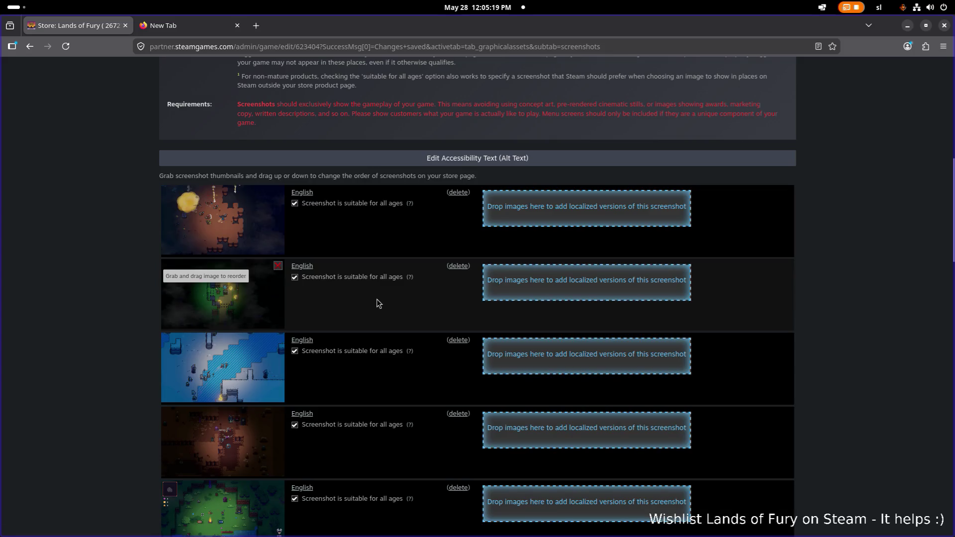
Drag the dark dungeon screenshot up beside its near-identical shot.
scroll(359, 304, down, 10)
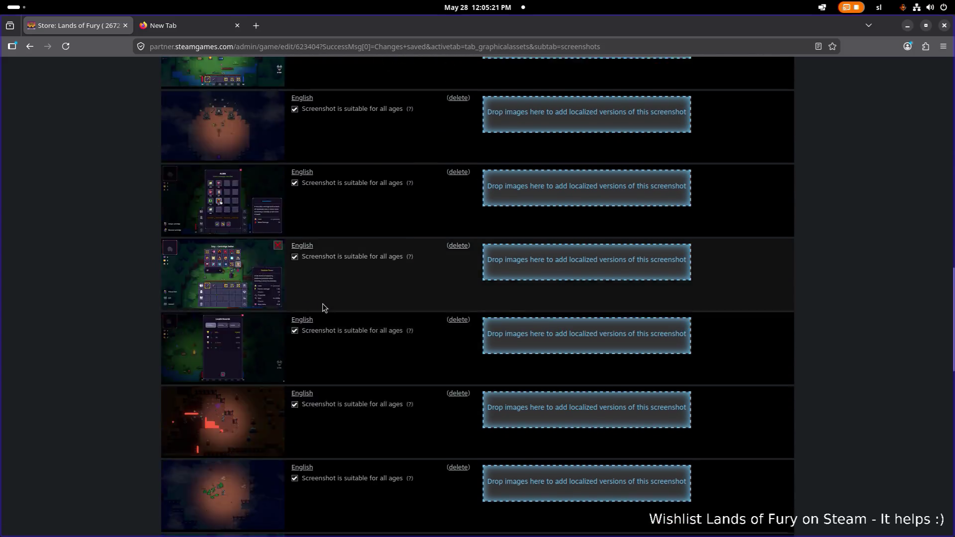
scroll(322, 304, down, 10)
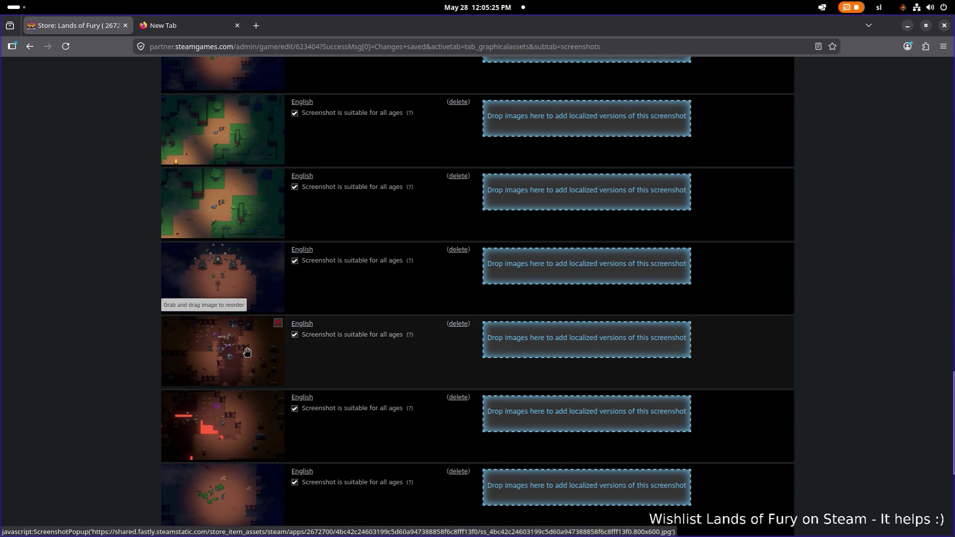
scroll(247, 352, up, 5)
scroll(247, 352, up, 5)
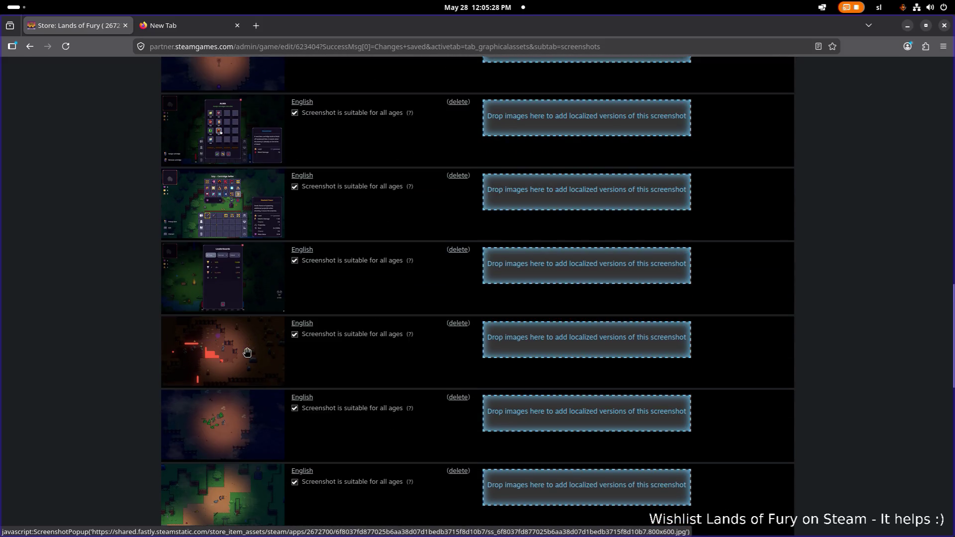
scroll(247, 352, up, 3)
mouse_move(245, 373)
mouse_down()
mouse_move(265, 310)
mouse_move(305, 296)
mouse_up()
scroll(267, 313, up, 7)
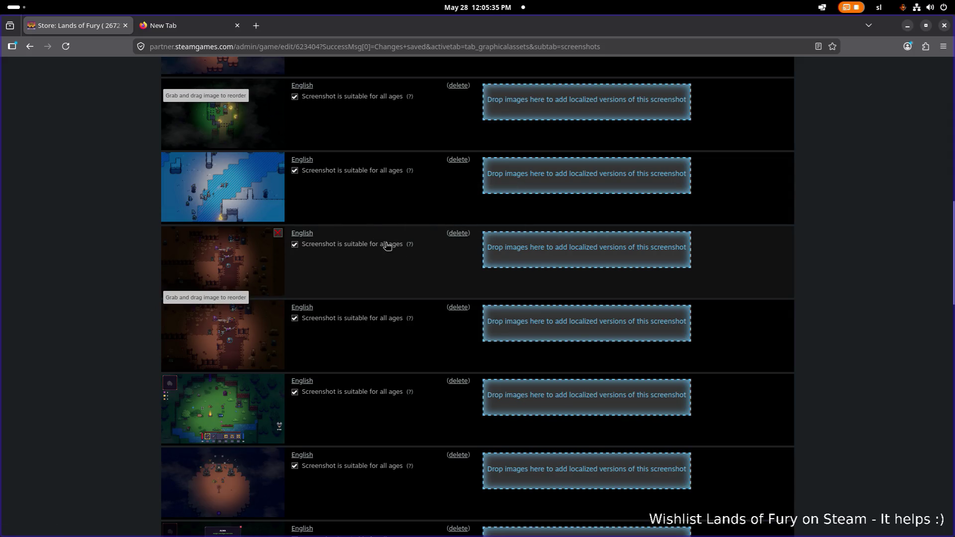
Delete the duplicate dungeon screenshot and move the night-scene shot to a new position.
click(463, 233)
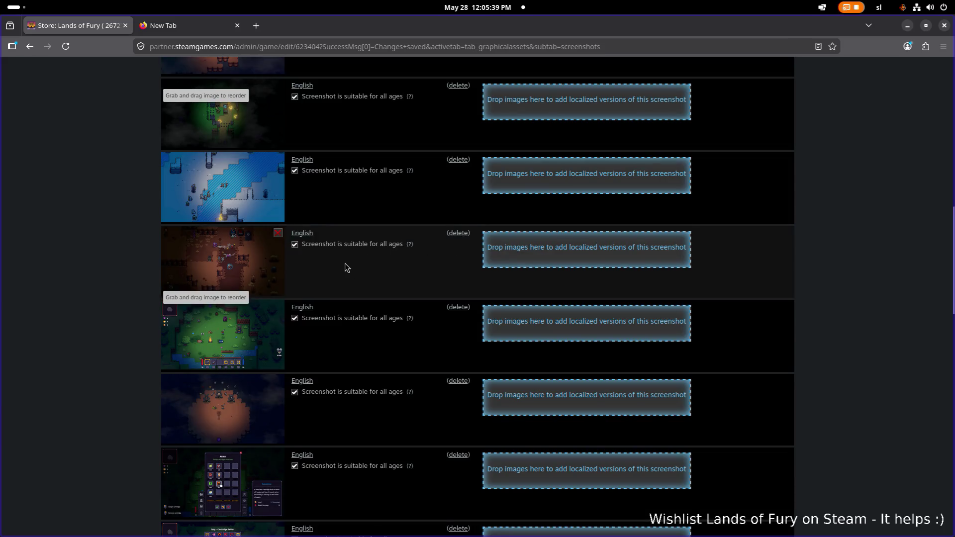
scroll(344, 264, down, 10)
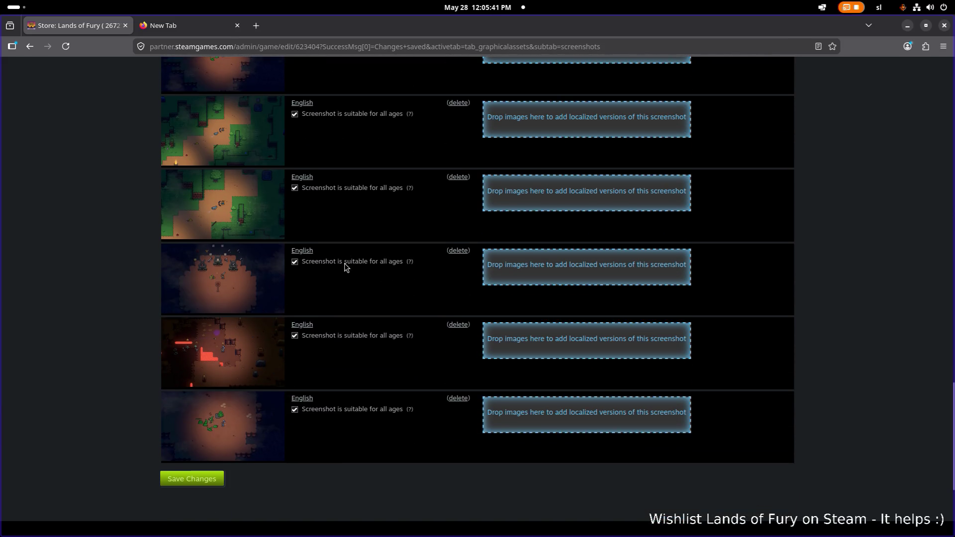
mouse_move(235, 287)
mouse_down()
mouse_move(241, 275)
mouse_move(258, 318)
mouse_up()
Drag a screenshot up the list and delete the duplicate dark orange map screenshot.
scroll(241, 279, up, 5)
scroll(241, 277, down, 5)
scroll(247, 290, down, 5)
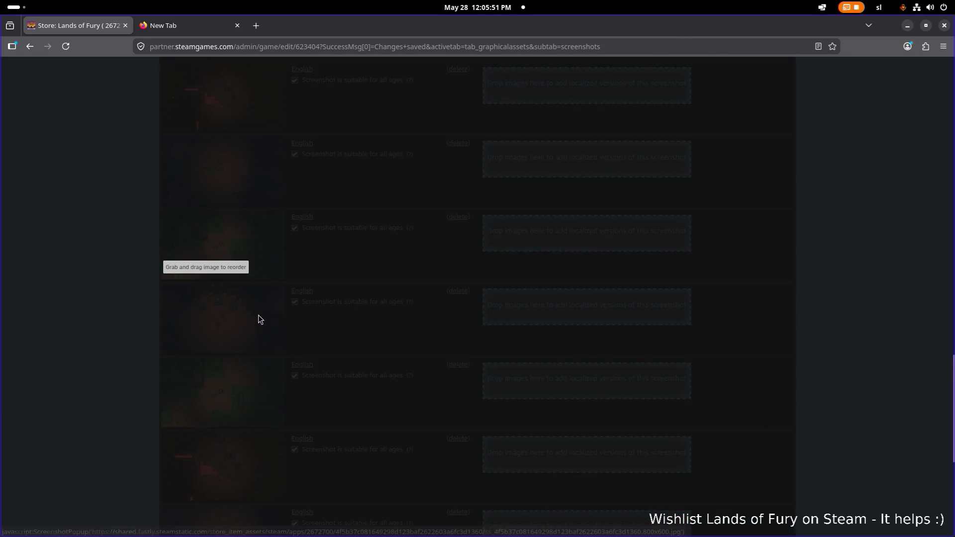
scroll(278, 304, down, 5)
scroll(277, 305, up, 5)
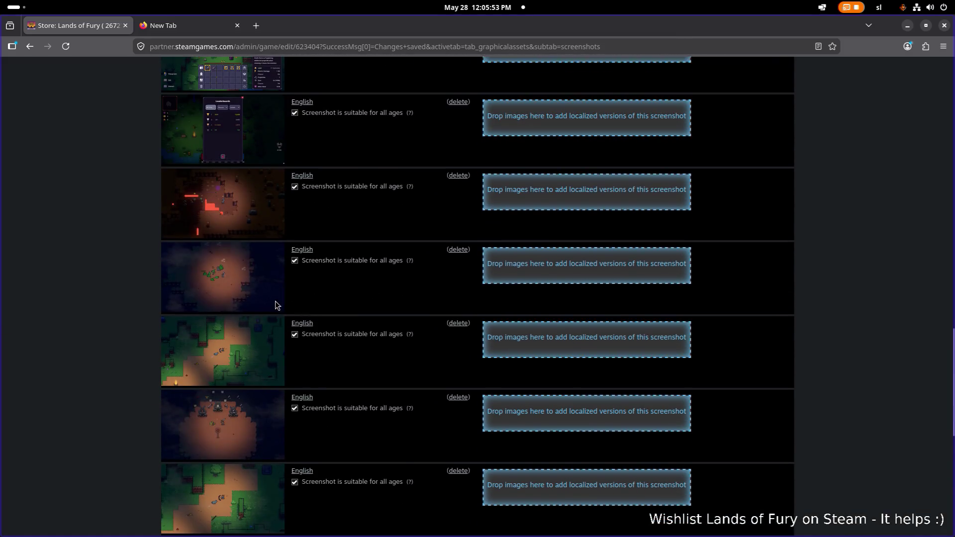
scroll(277, 305, up, 5)
scroll(271, 296, up, 4)
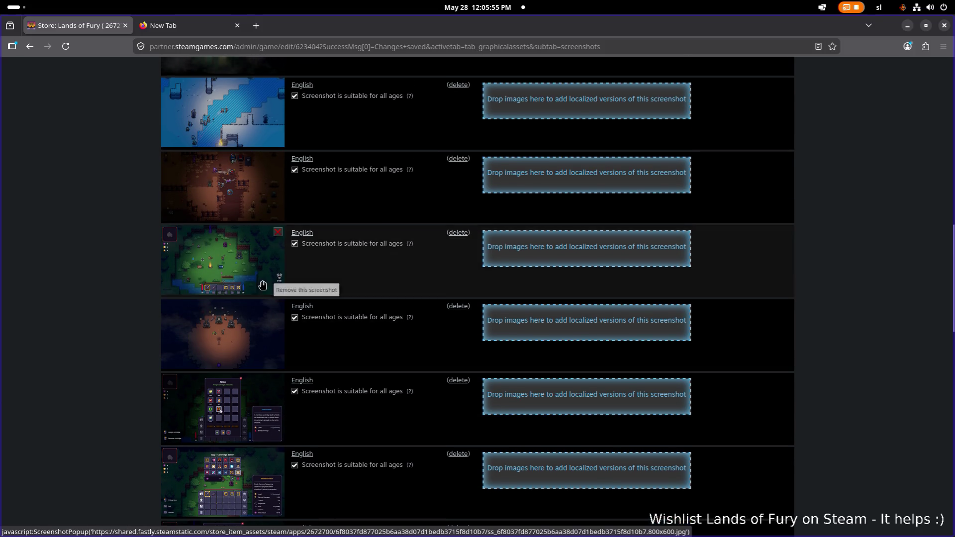
scroll(244, 266, down, 1)
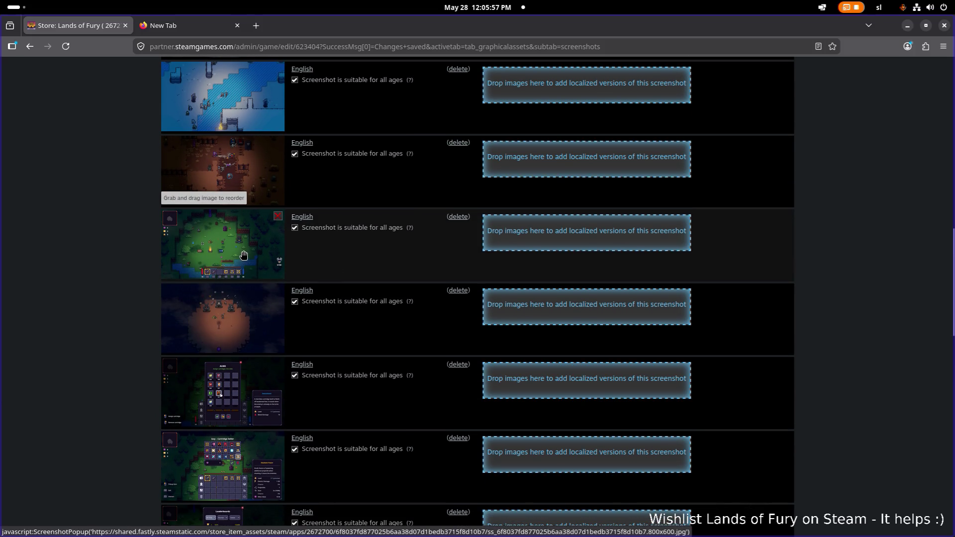
scroll(250, 257, down, 10)
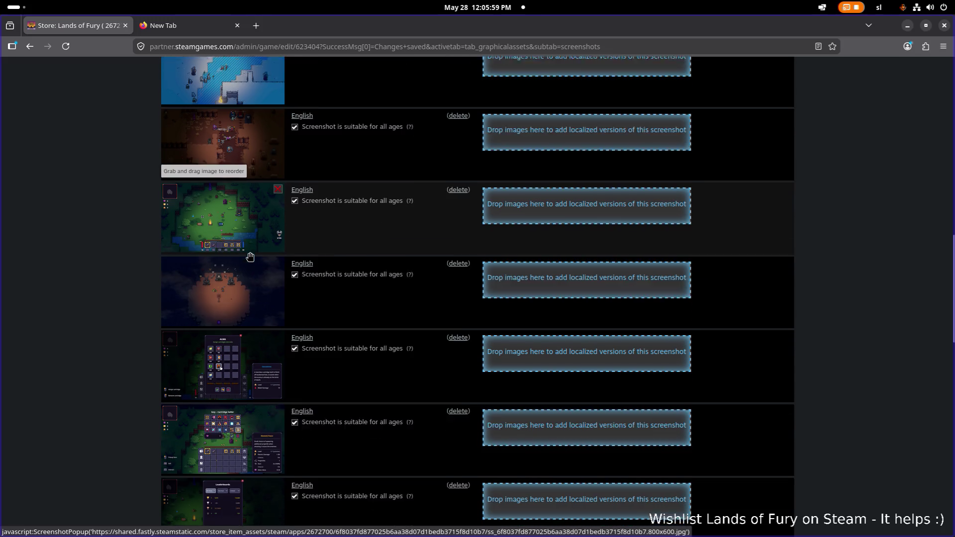
scroll(246, 276, down, 5)
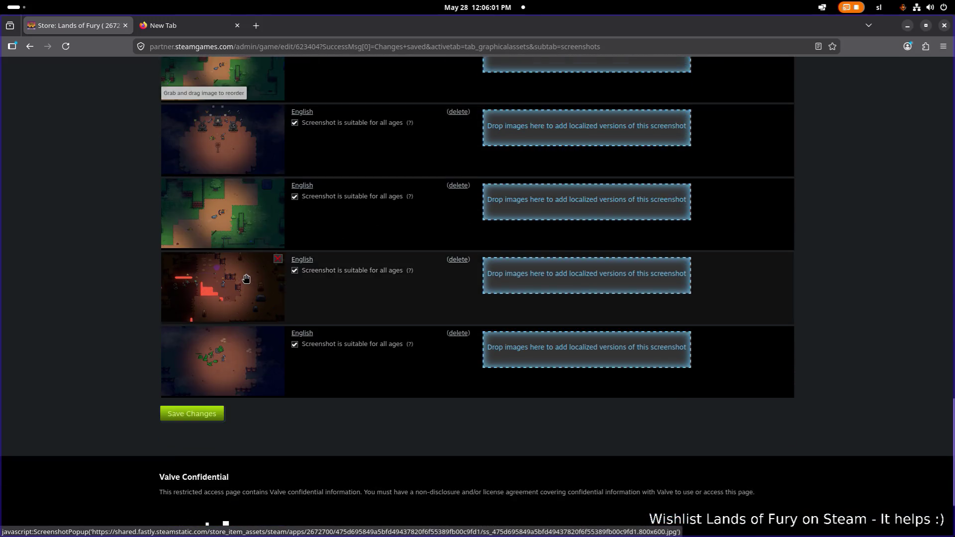
scroll(246, 278, up, 5)
mouse_move(246, 278)
mouse_down()
mouse_move(256, 260)
mouse_move(252, 186)
mouse_up()
scroll(253, 268, up, 4)
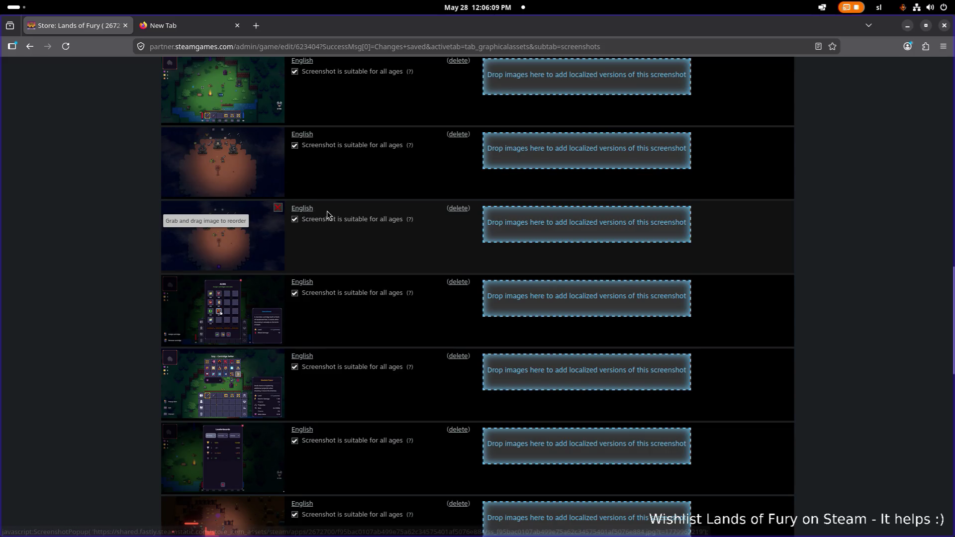
click(465, 209)
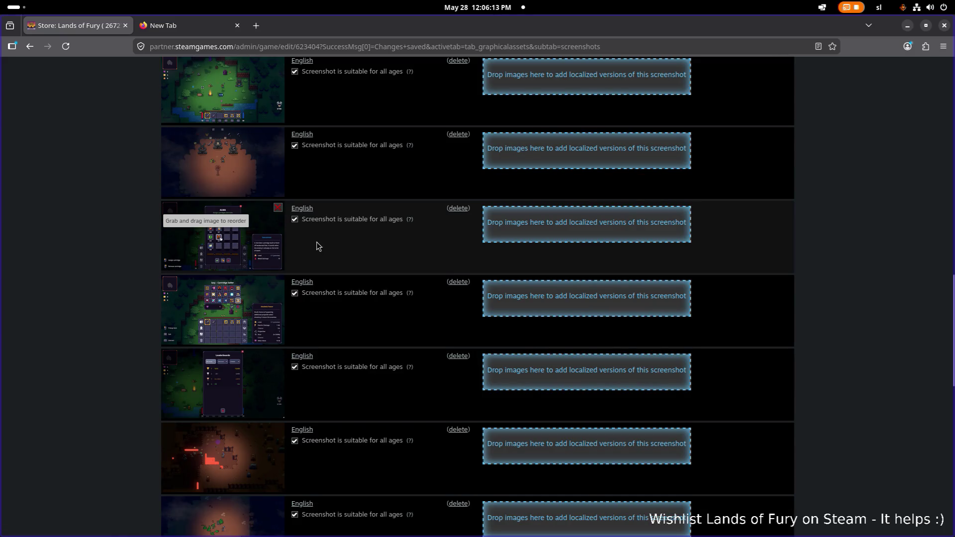
Move the red-map screenshot higher and the last screenshot into the third slot.
scroll(316, 247, down, 2)
scroll(313, 249, up, 4)
scroll(311, 247, down, 5)
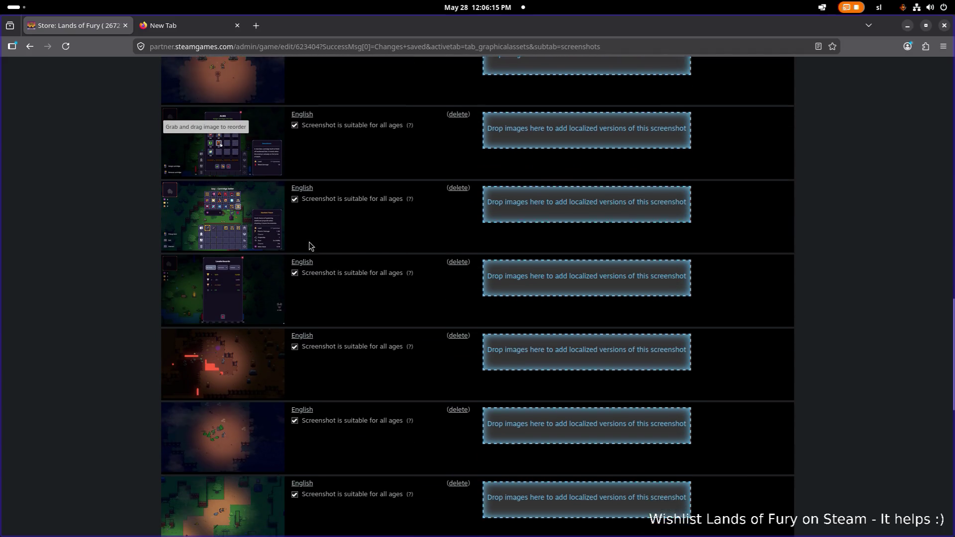
scroll(309, 246, down, 4)
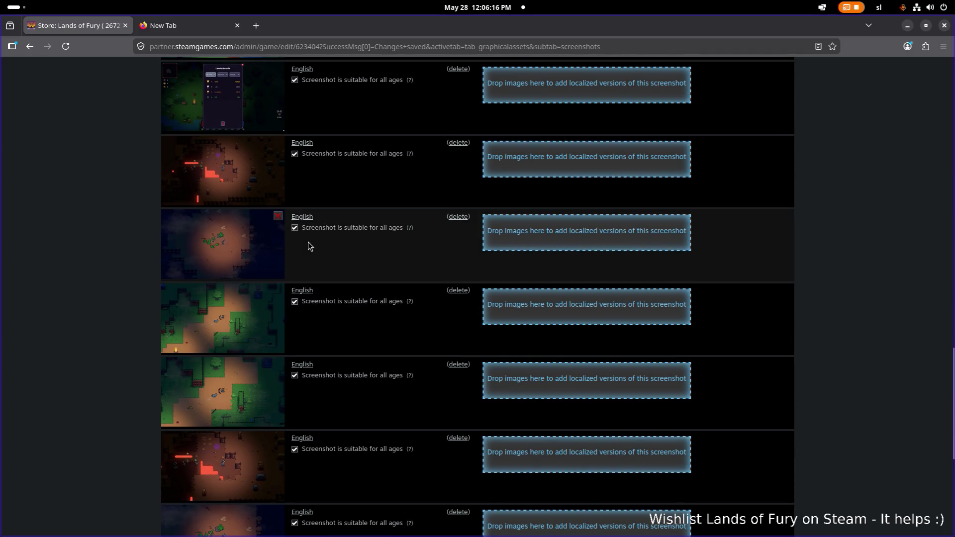
mouse_move(231, 453)
mouse_down()
mouse_move(233, 256)
mouse_move(246, 261)
mouse_up()
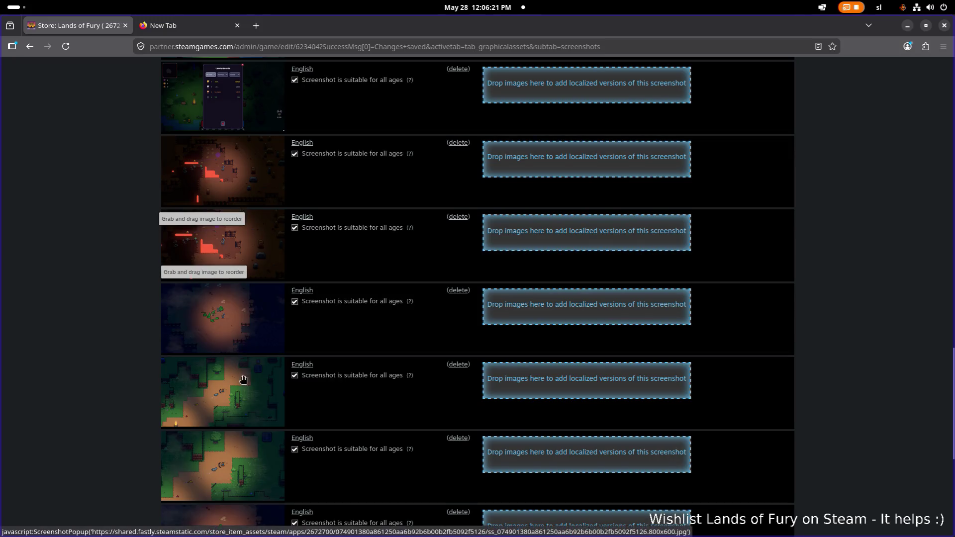
scroll(264, 428, down, 2)
drag(241, 458, 257, 255)
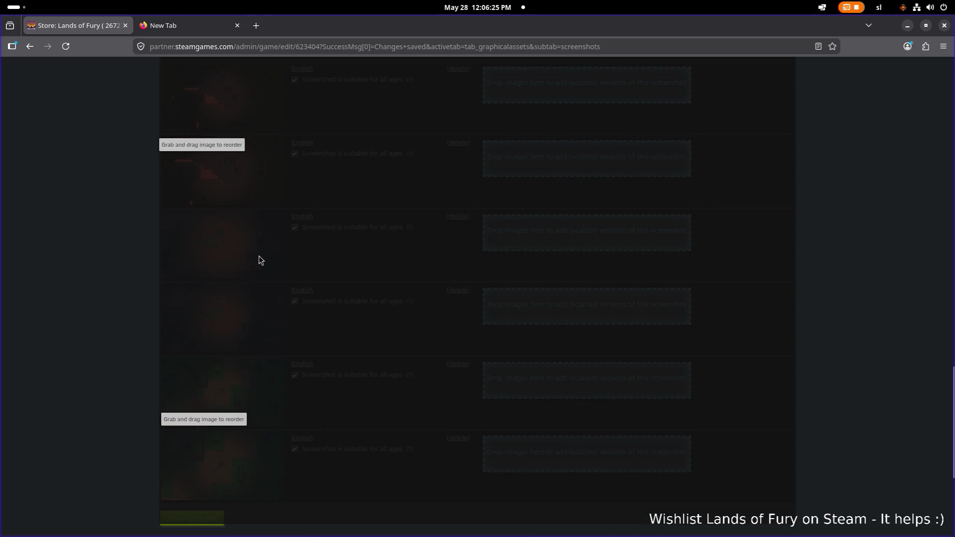
Delete the duplicate red-map, dark night-map and green-map screenshots.
scroll(329, 149, up, 1)
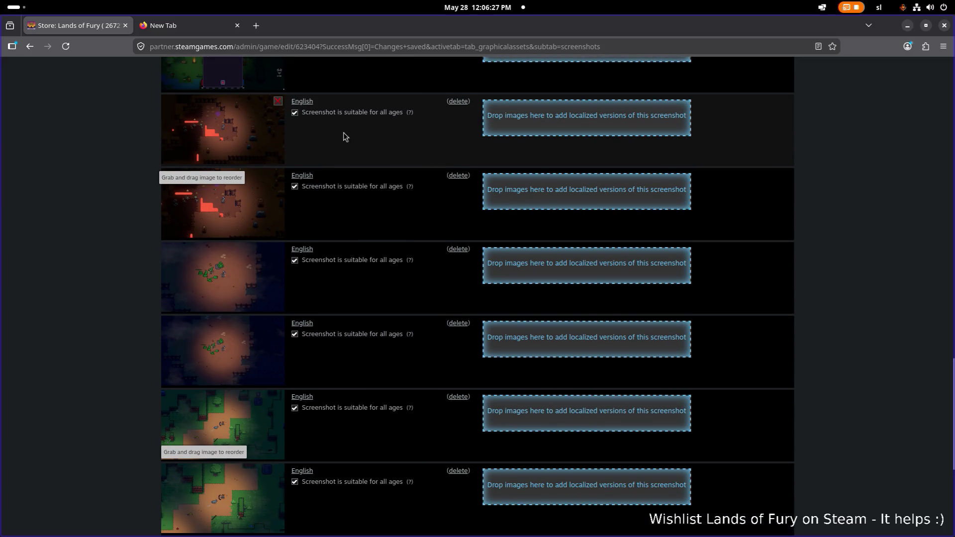
click(459, 102)
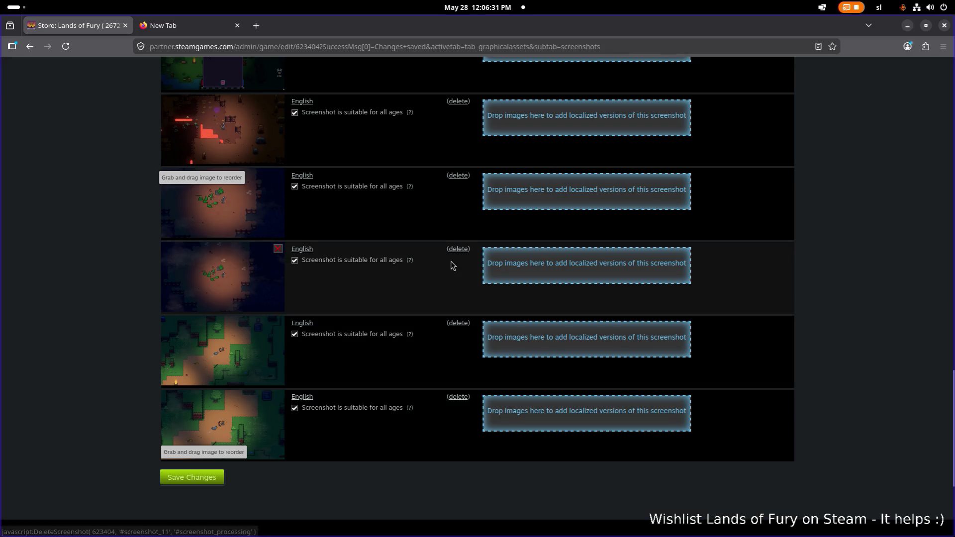
click(458, 250)
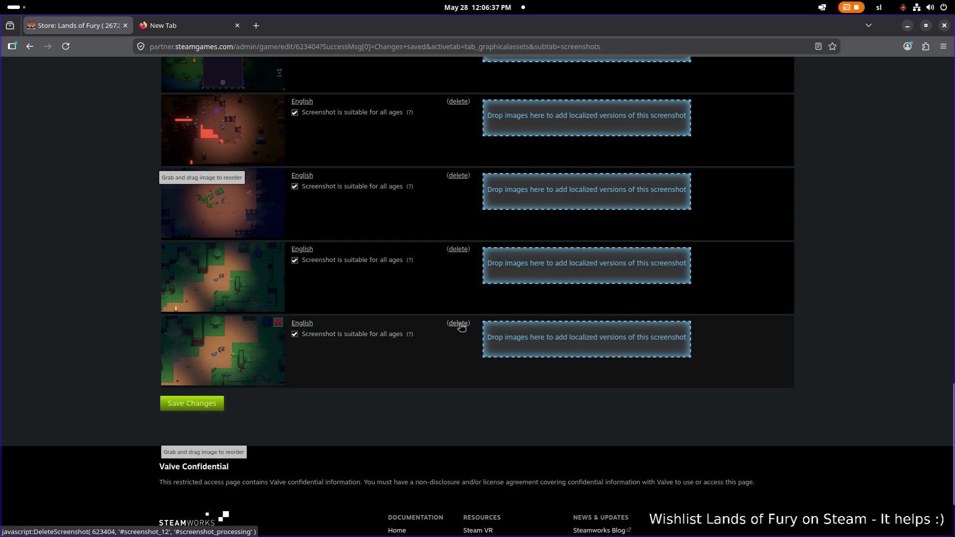
click(462, 250)
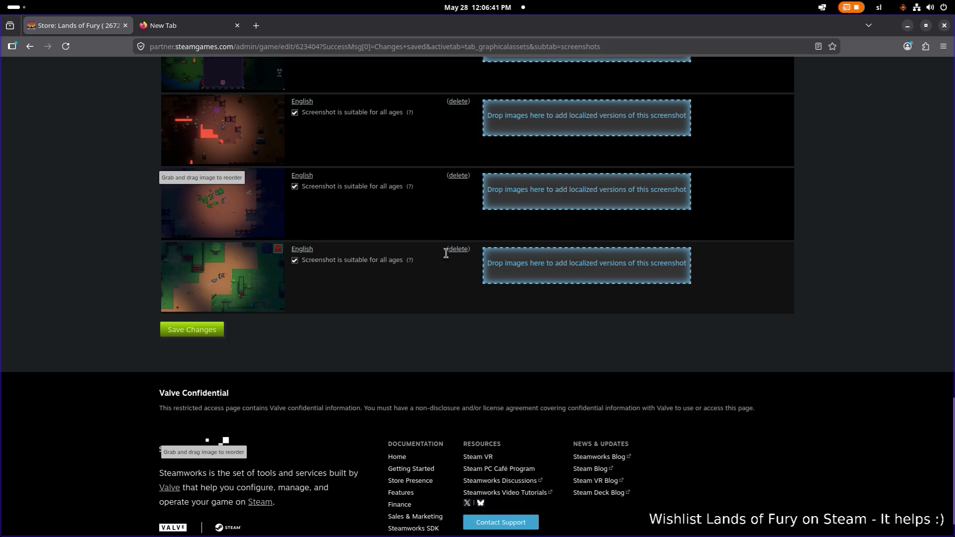
scroll(385, 268, up, 10)
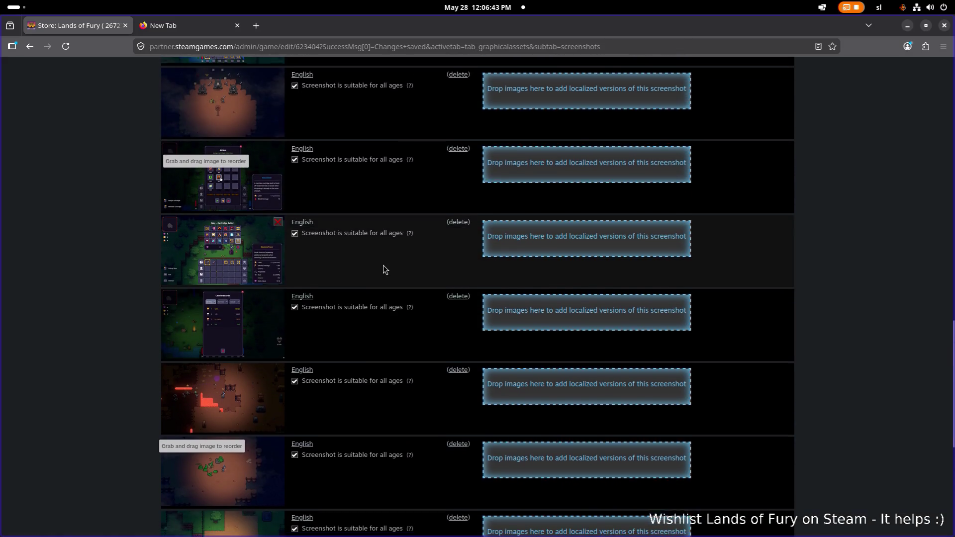
Put blue ice above green, green gameplay above brown, and dark green down one slot.
scroll(383, 266, up, 5)
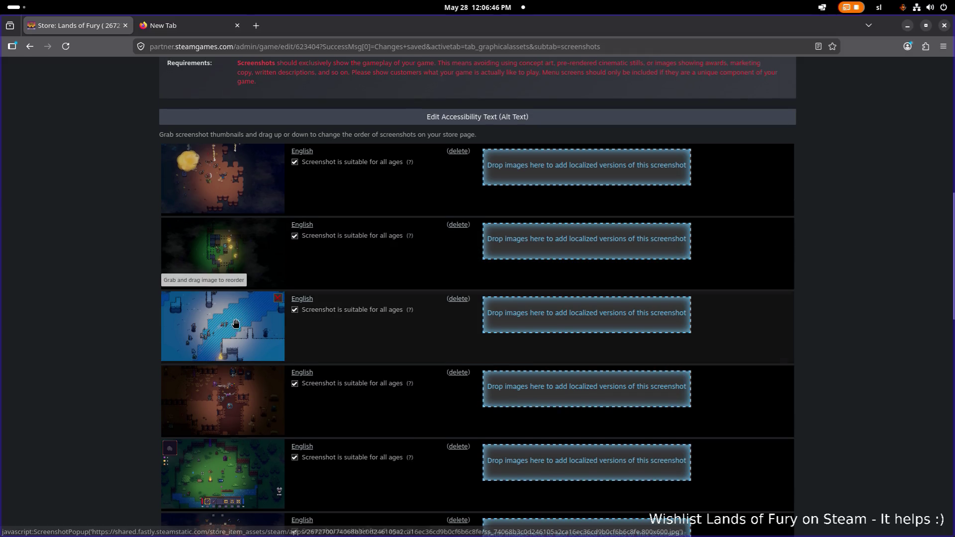
drag(236, 324, 269, 292)
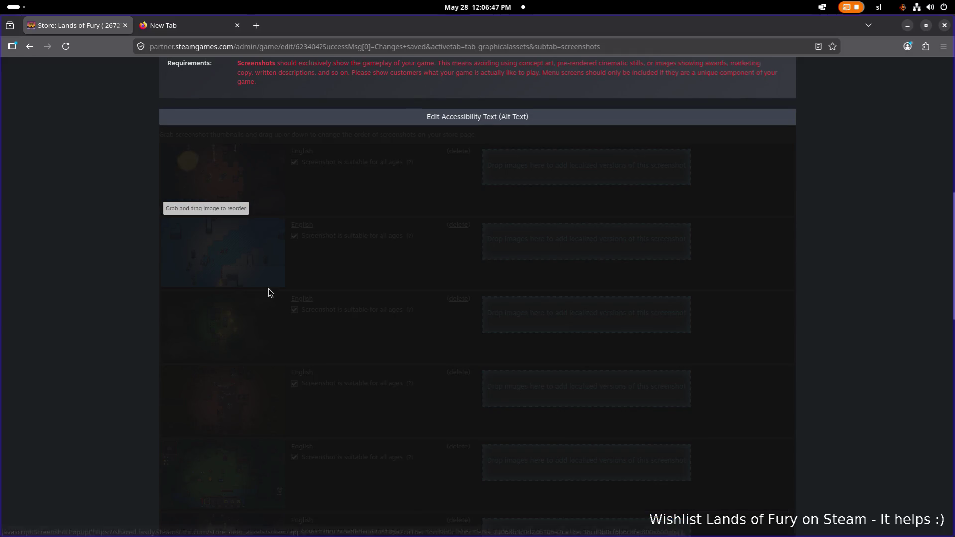
scroll(302, 281, down, 2)
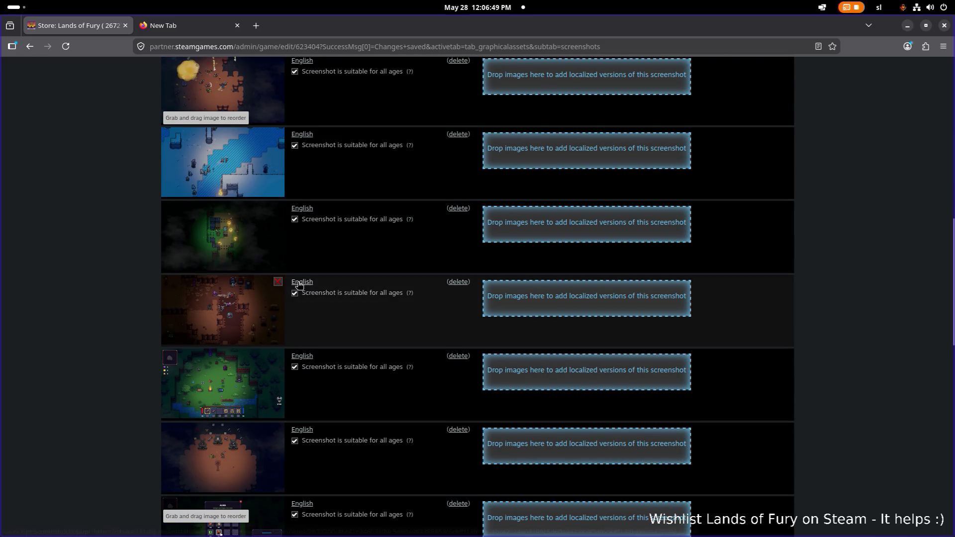
mouse_move(251, 373)
mouse_down()
mouse_move(252, 294)
mouse_move(278, 295)
mouse_up()
scroll(295, 295, down, 2)
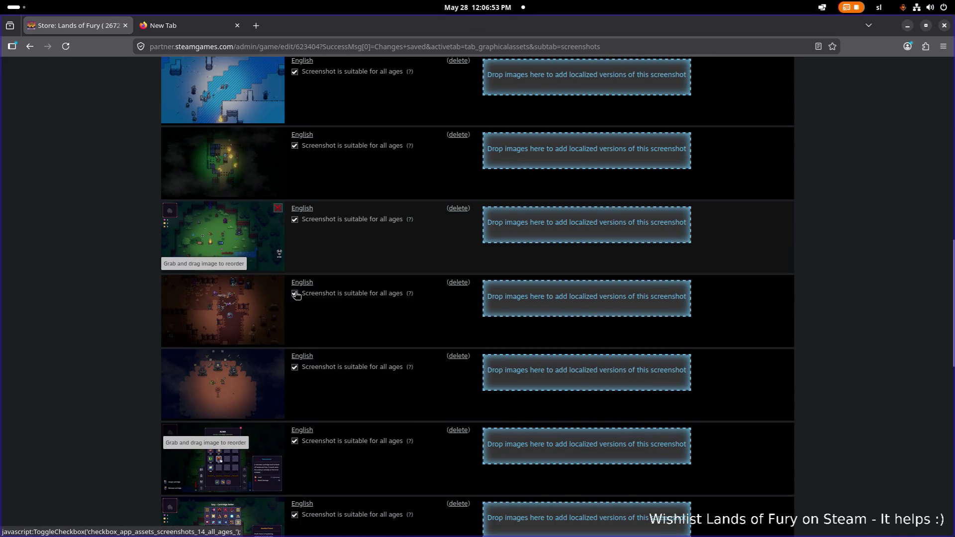
mouse_move(242, 176)
mouse_down()
mouse_move(247, 254)
mouse_move(264, 249)
mouse_up()
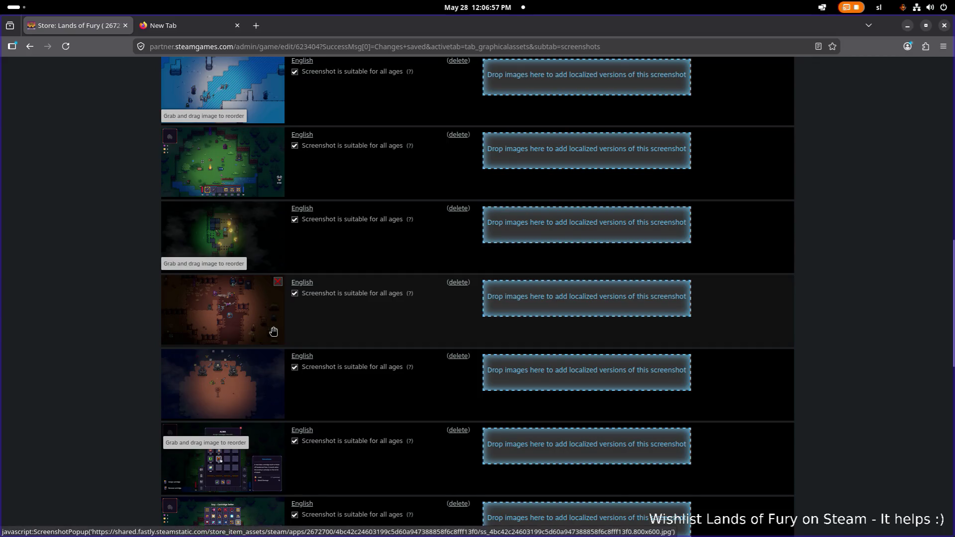
Move the dark screenshot up one slot and dark brown above green, then hide Firefox.
scroll(274, 331, up, 3)
scroll(274, 331, down, 2)
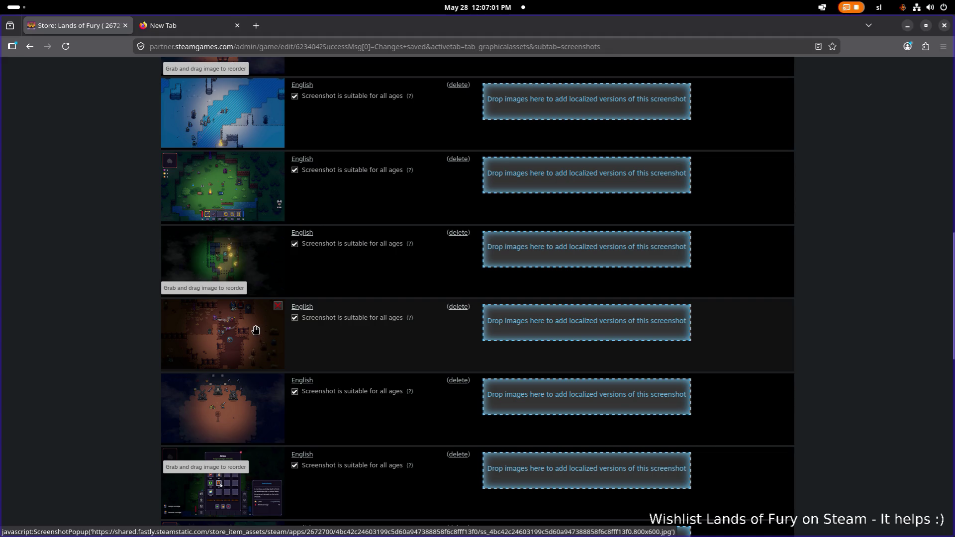
scroll(256, 331, up, 2)
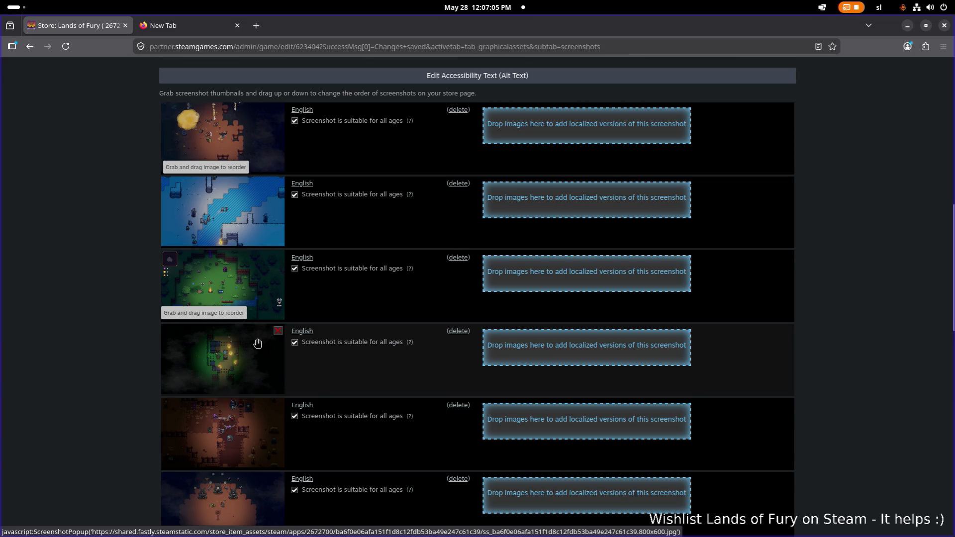
mouse_move(249, 353)
mouse_down()
mouse_move(249, 259)
mouse_move(249, 276)
mouse_move(263, 284)
mouse_up()
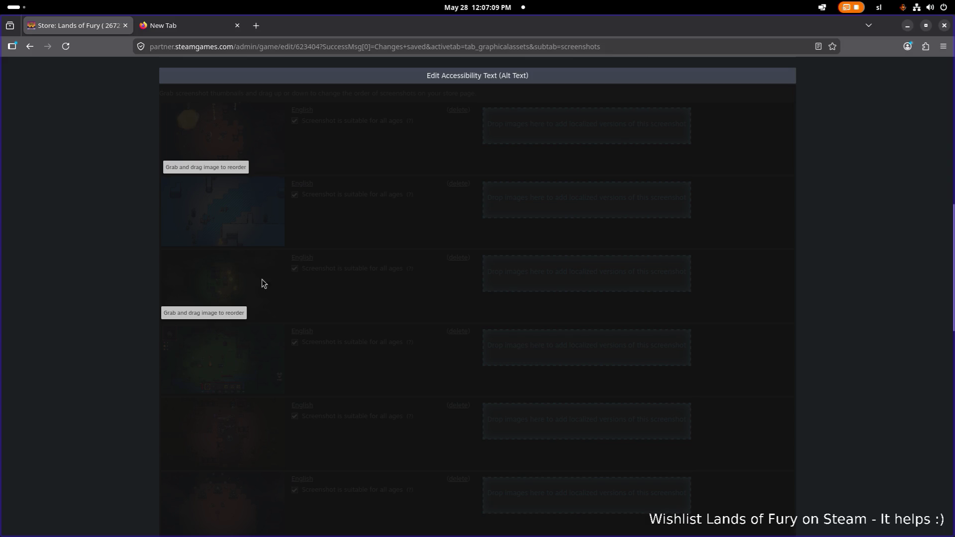
scroll(259, 329, down, 2)
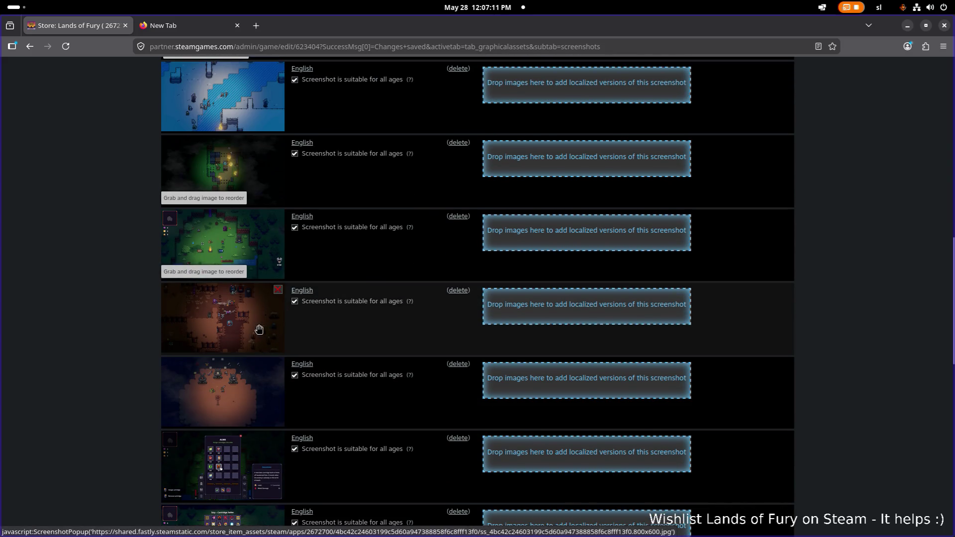
mouse_move(248, 333)
mouse_down()
mouse_move(251, 245)
mouse_move(254, 256)
mouse_up()
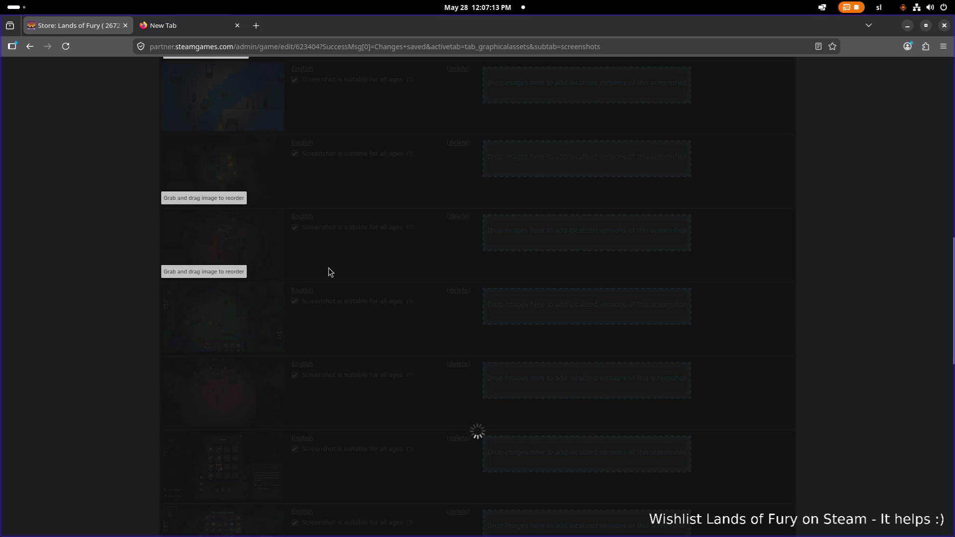
scroll(277, 298, up, 2)
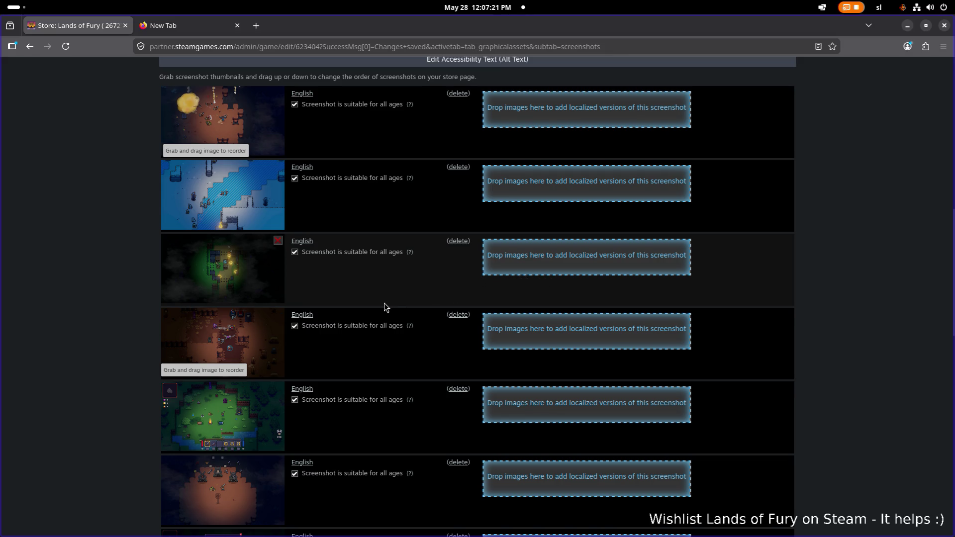
scroll(384, 303, down, 10)
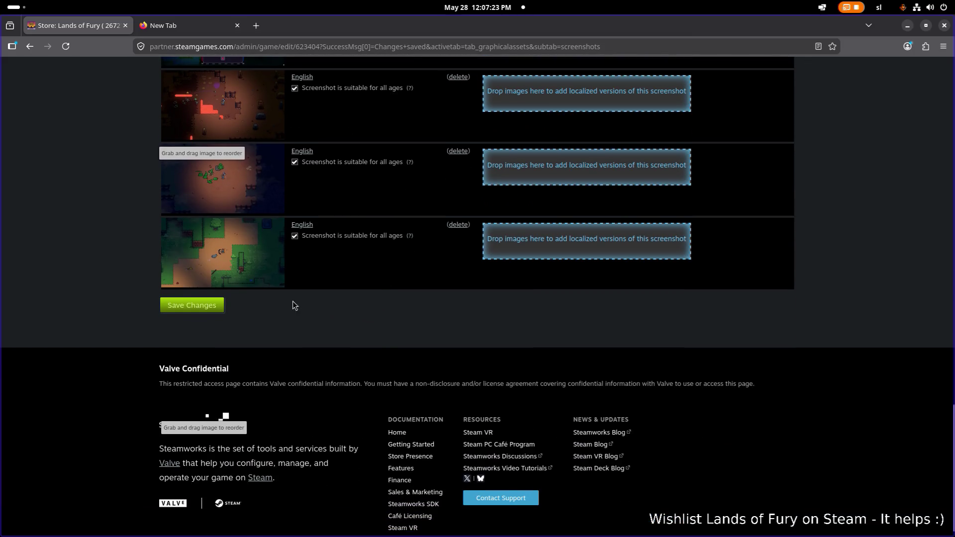
key(super+h)
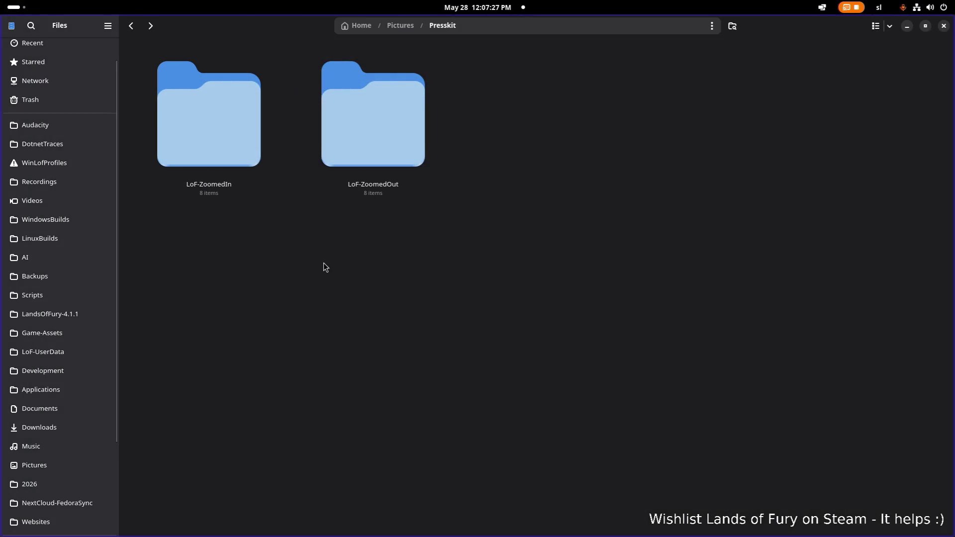
In Pictures' Capsules folder, move 26.png to the trash.
key(alt+Up)
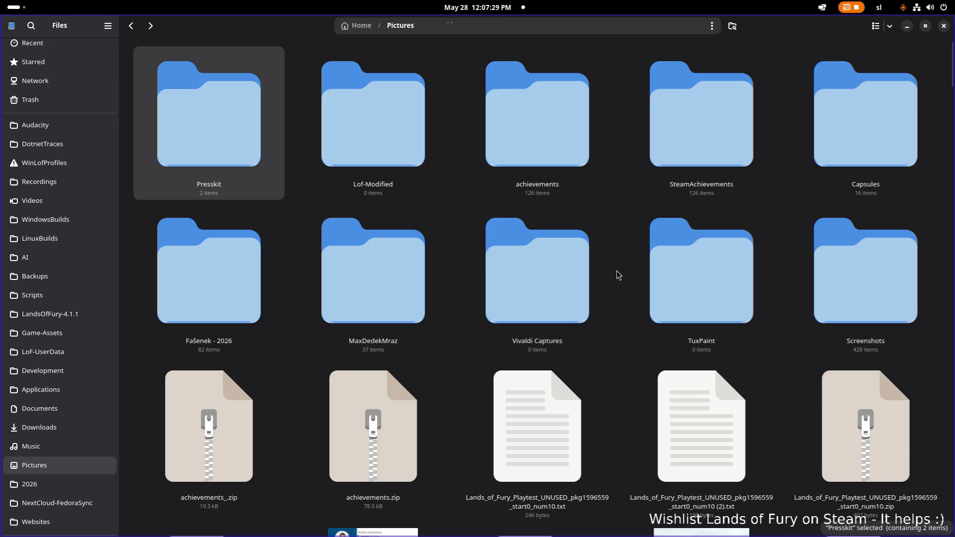
double_click(846, 159)
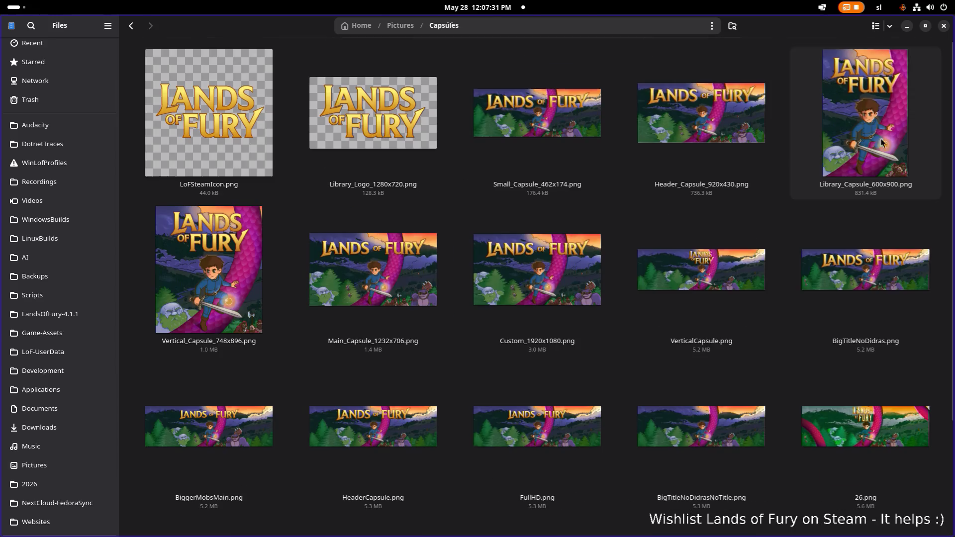
scroll(637, 214, down, 3)
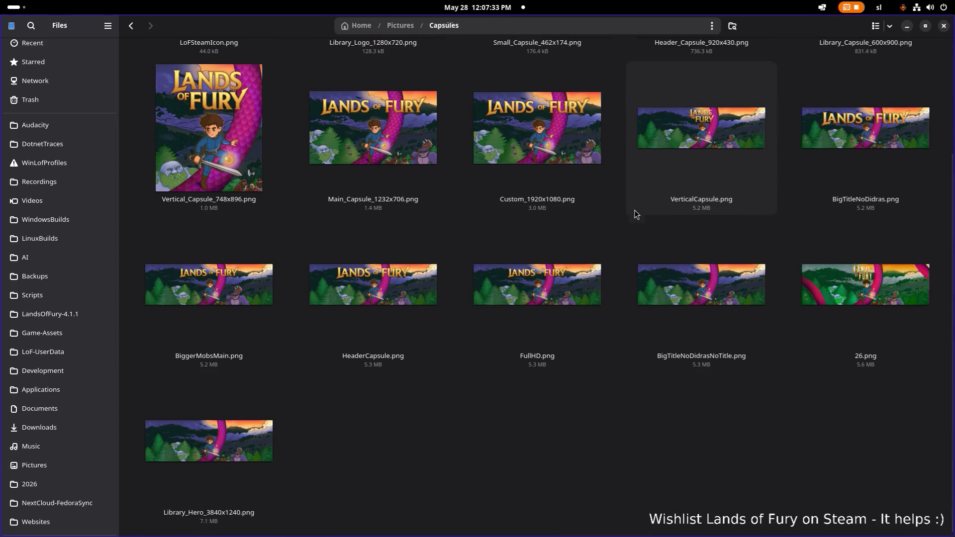
scroll(637, 214, up, 3)
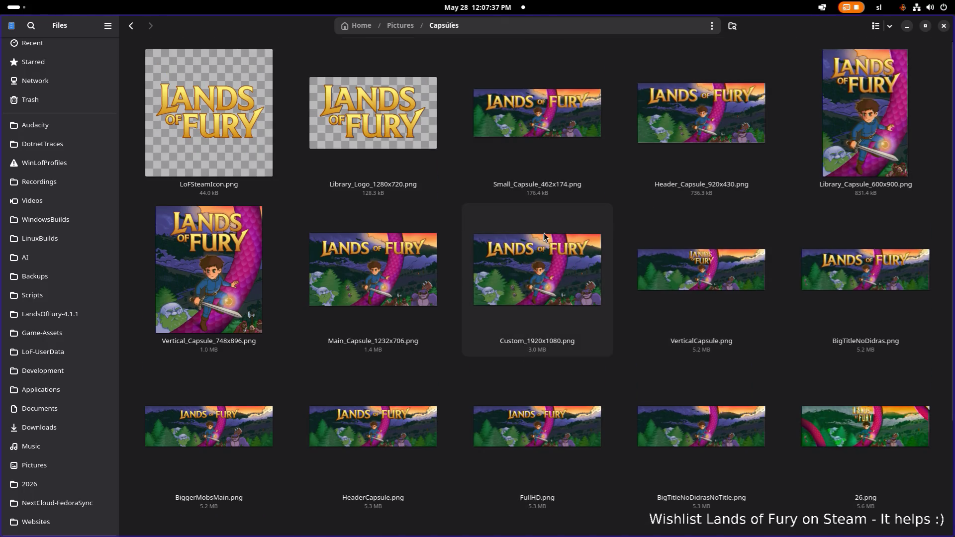
key(ctrl+a)
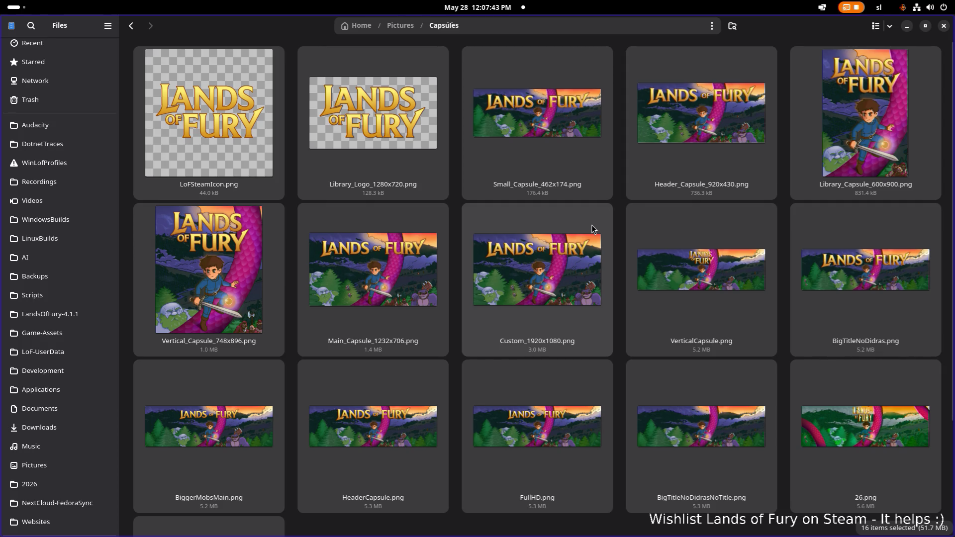
click(635, 249)
scroll(712, 263, down, 3)
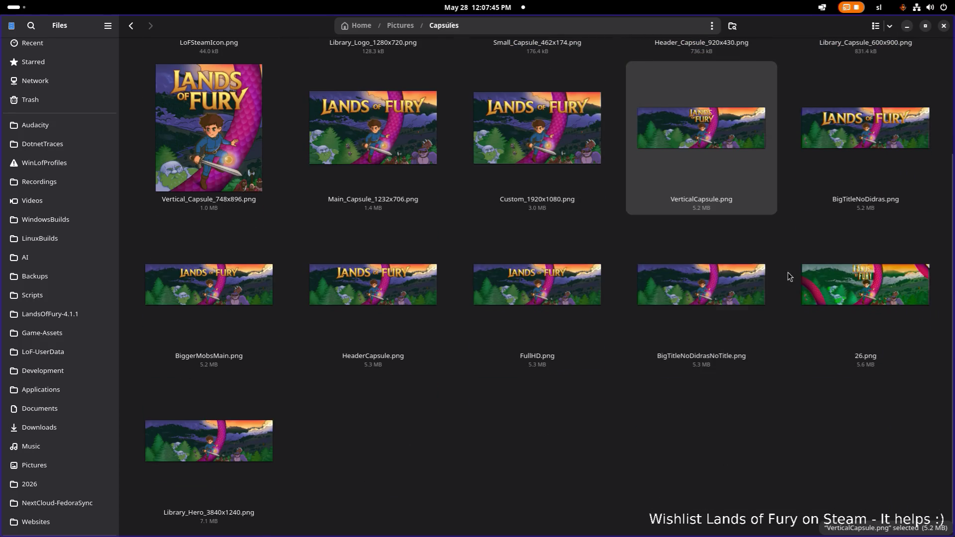
click(850, 284)
key(Delete)
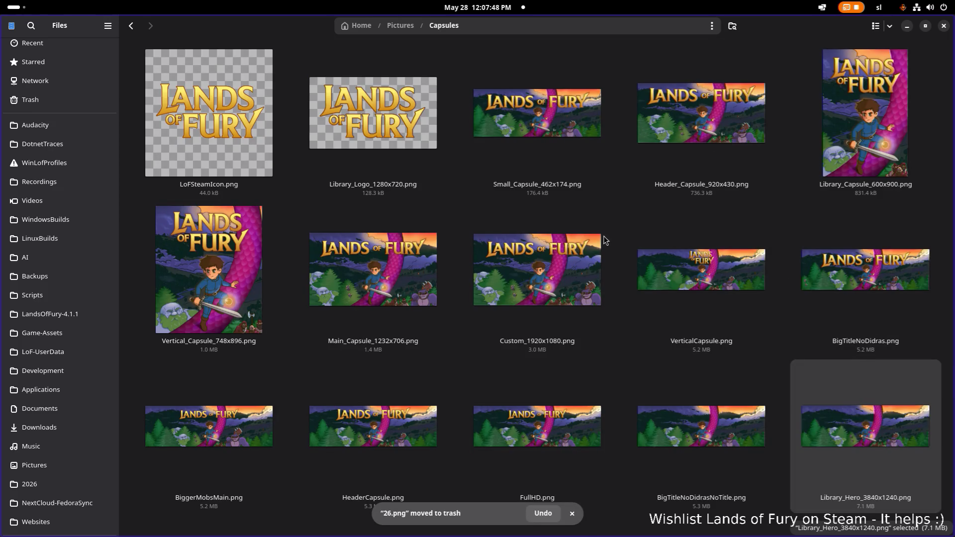
Select the 15 remaining capsule images and open the Presskit folder.
key(ctrl+a)
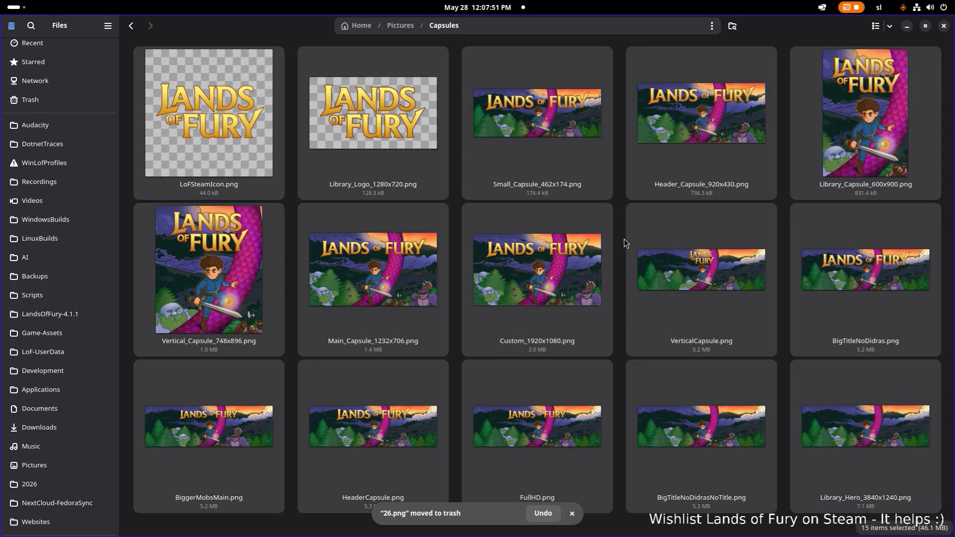
key(alt+Up)
double_click(258, 130)
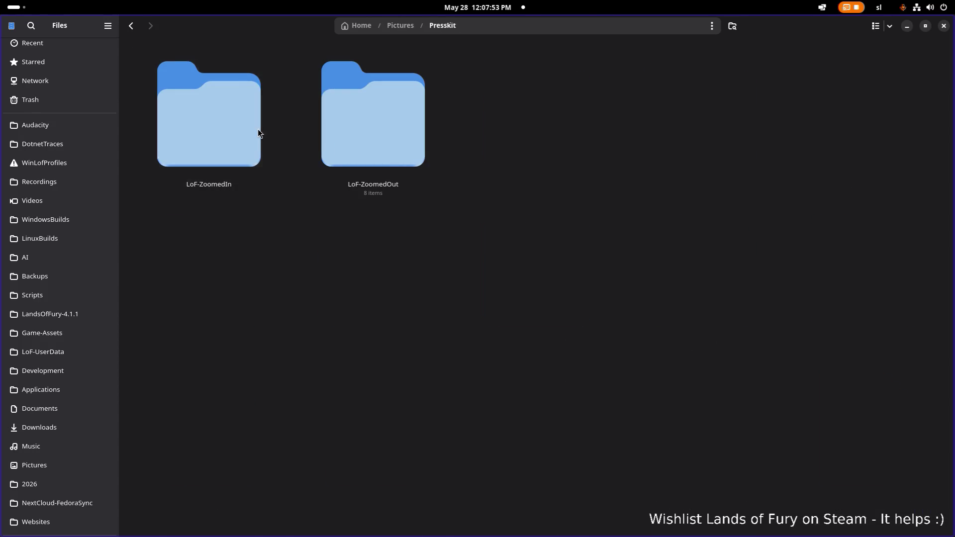
Create a Capsules folder in Presskit and paste the 15 capsule images into it.
right_click(545, 201)
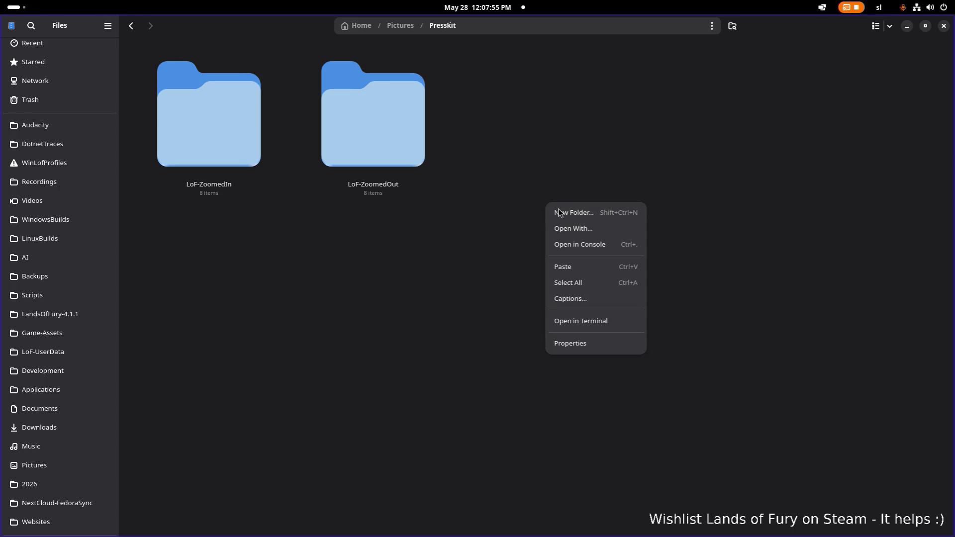
click(572, 213)
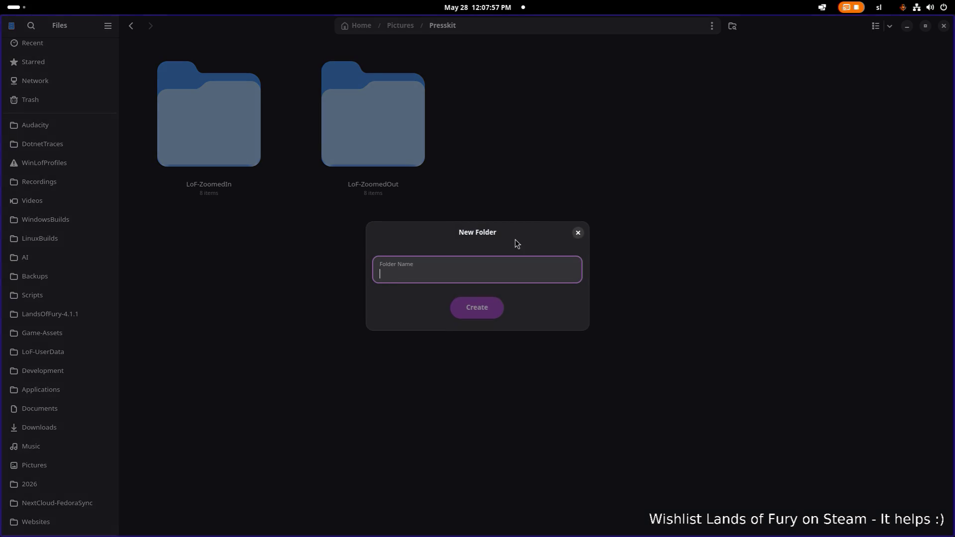
text(Cap)
key(BackSpace)
key(BackSpace)
key(BackSpace)
text(Capsuek)
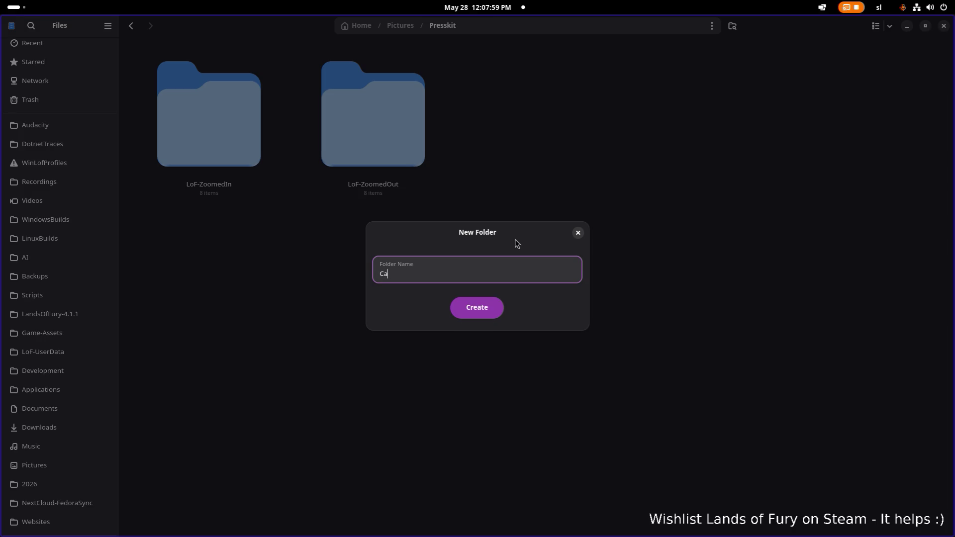
key(BackSpace)
key(BackSpace)
text(les)
key(Return)
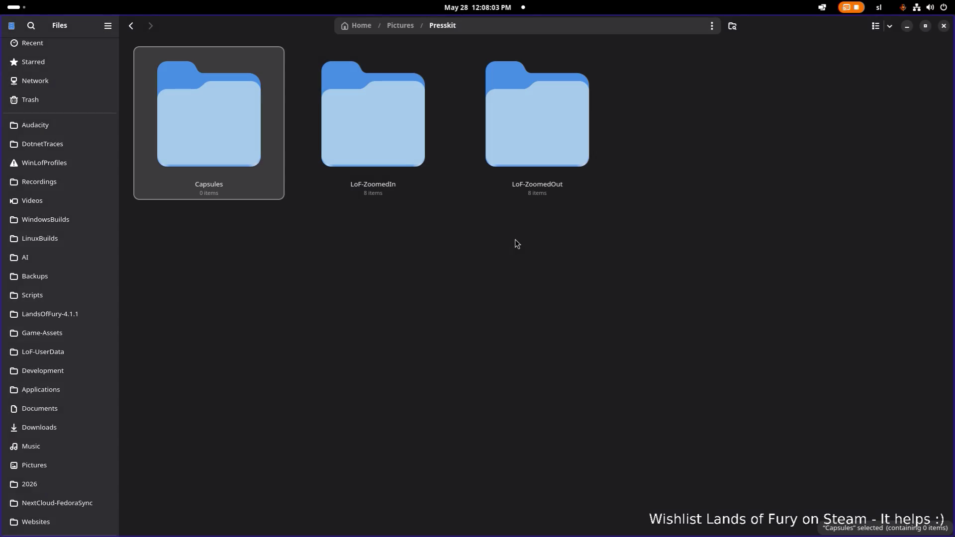
double_click(234, 145)
key(ctrl+v)
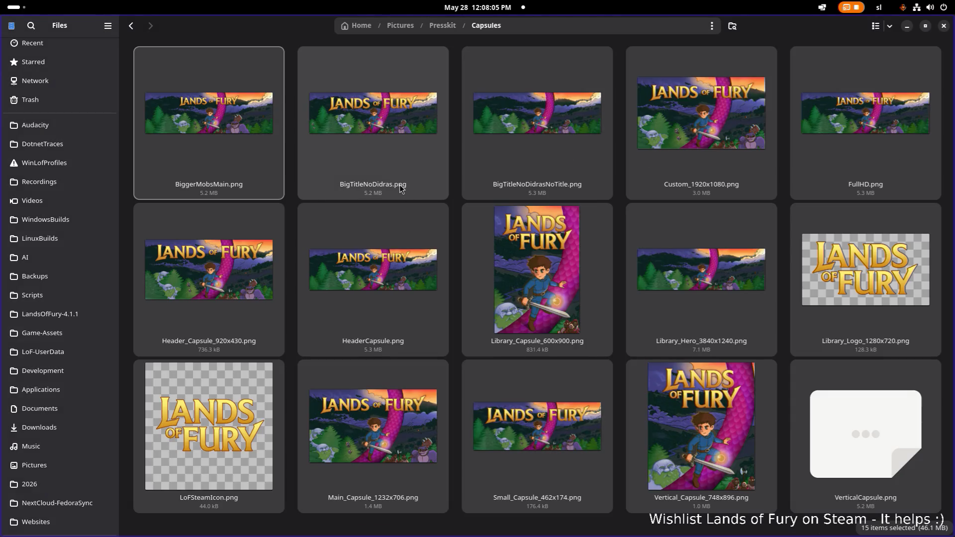
Cut LoFSteamIcon.png and Library_Logo_1280x720.png from Capsules and return to Presskit.
click(210, 390)
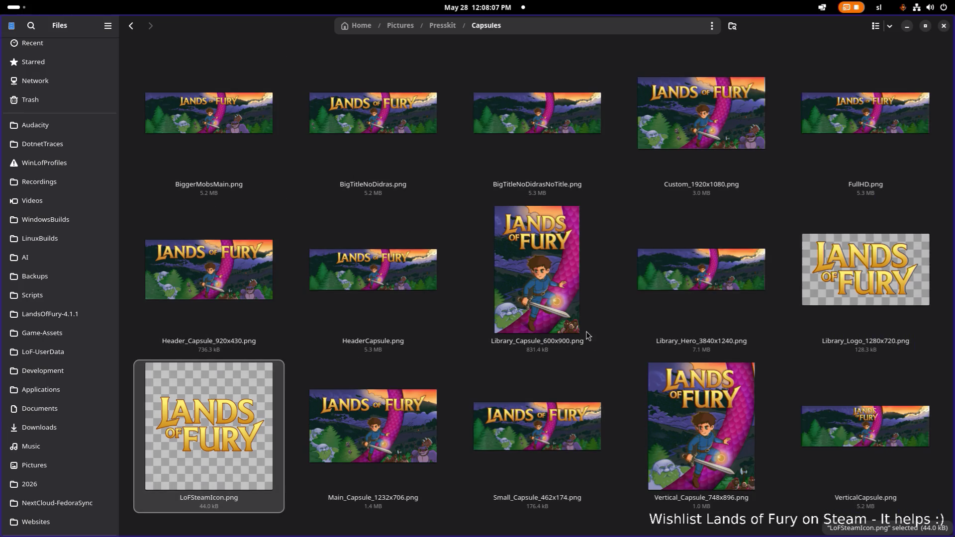
ctrl+click(865, 284)
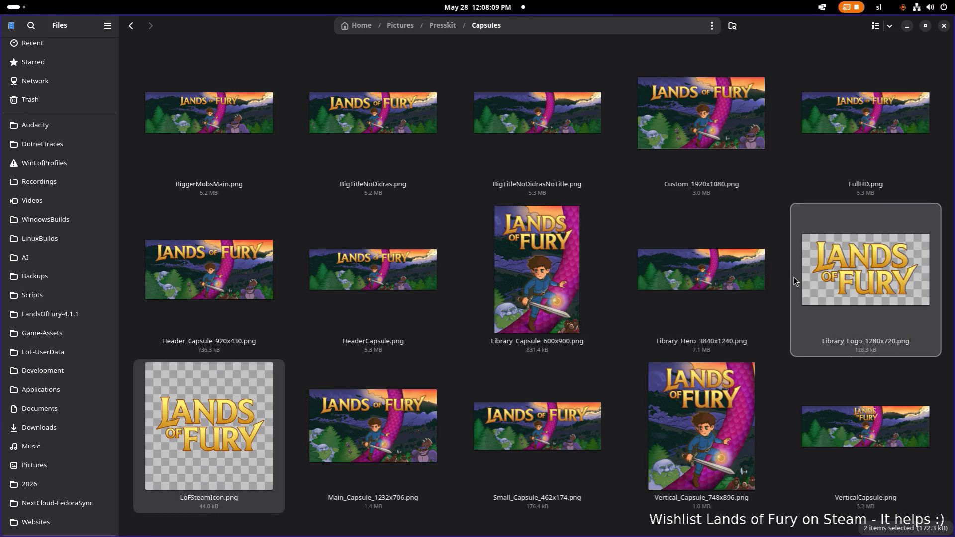
key(ctrl+x)
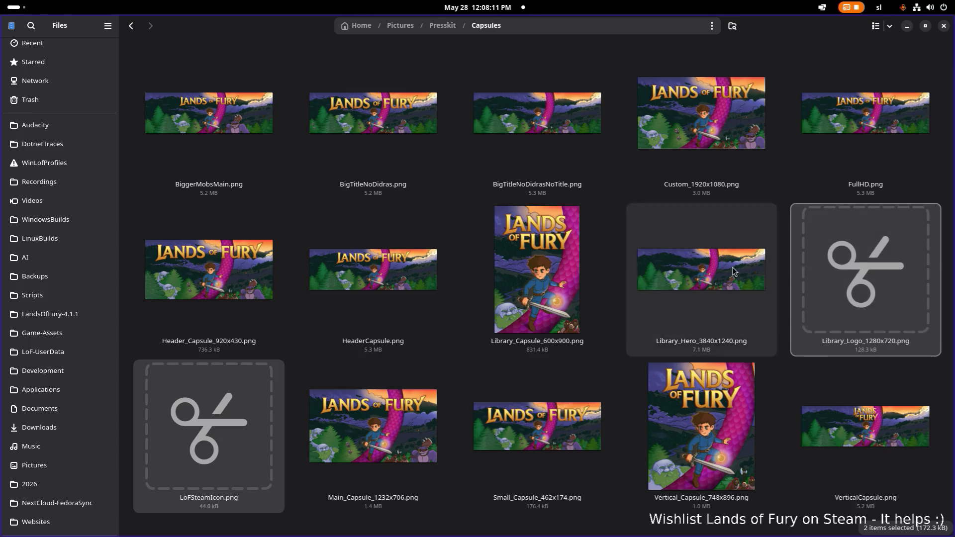
key(alt+Left)
right_click(562, 277)
Create a new 'Logo' folder in Presskit and paste the two logo images into it.
click(604, 292)
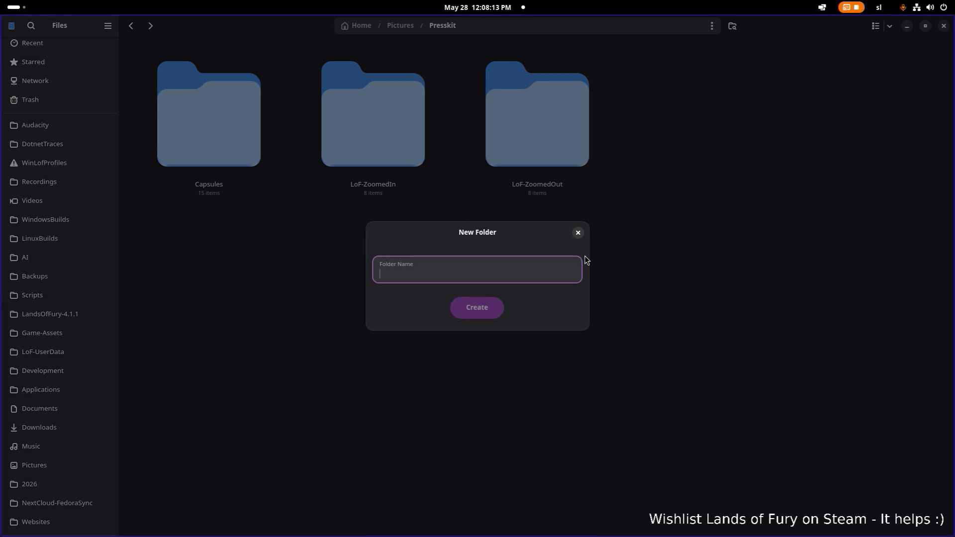
text(Logo)
key(Return)
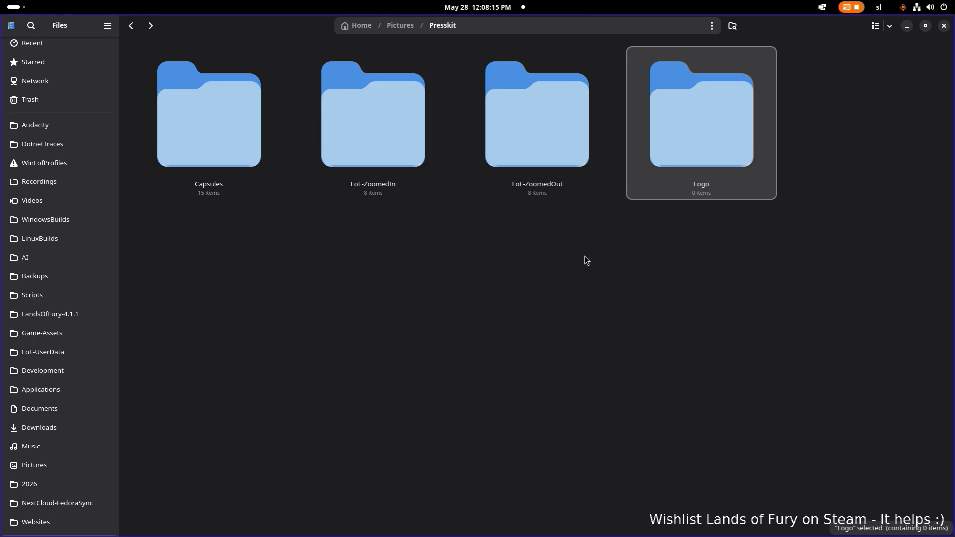
key(Return)
key(ctrl+v)
key(alt+Left)
Rename LoF-ZoomedIn and LoF-ZoomedOut to Screenshots-ZoomedIn and Screenshots-ZoomedOut.
click(389, 145)
key(F2)
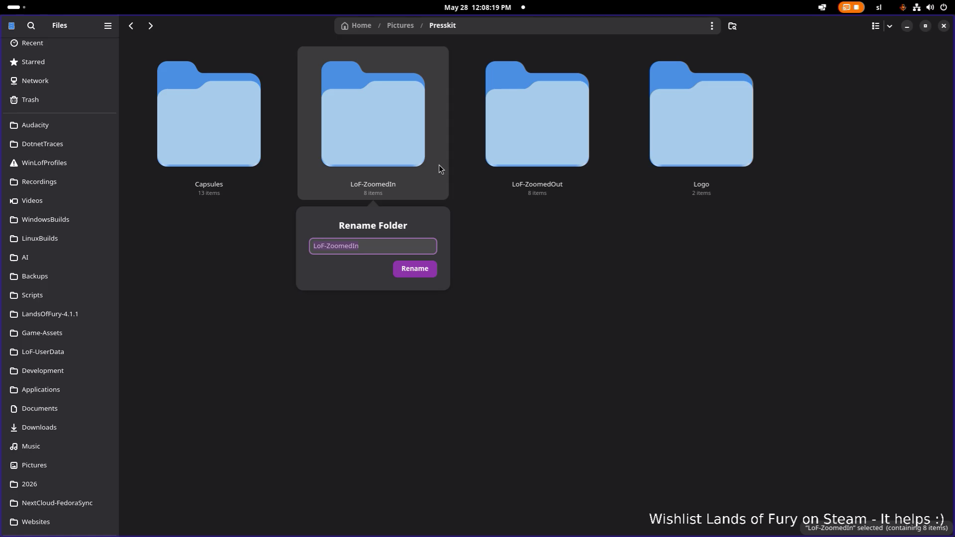
key(Delete)
key(Delete)
key(Delete)
text(Screens)
text(hots)
key(Return)
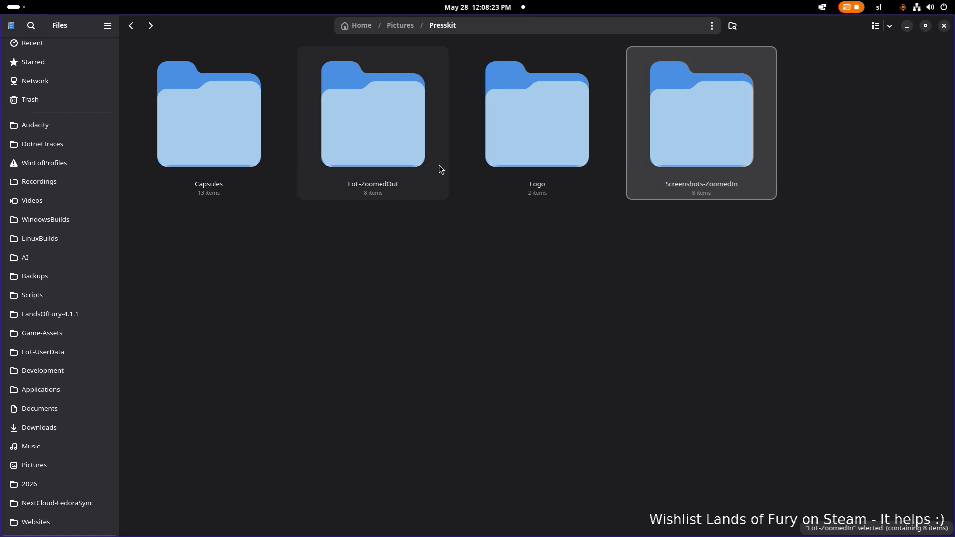
click(423, 151)
key(F2)
key(Home)
key(Delete)
key(Delete)
key(Delete)
text(Screenshots)
key(Return)
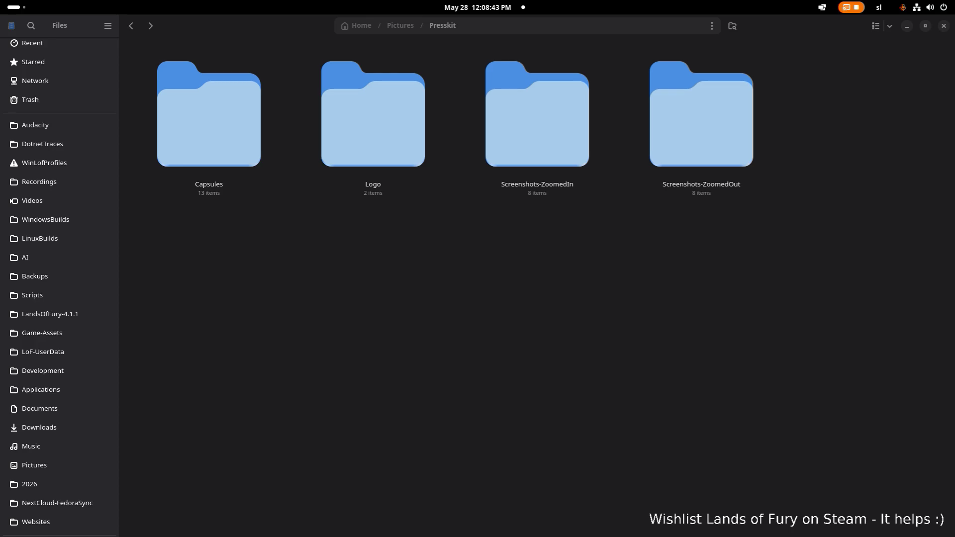
Switch to the Lands of Fury store page in Brave and reload it, waiting through the unresponsive-page dialog.
key(alt+Tab)
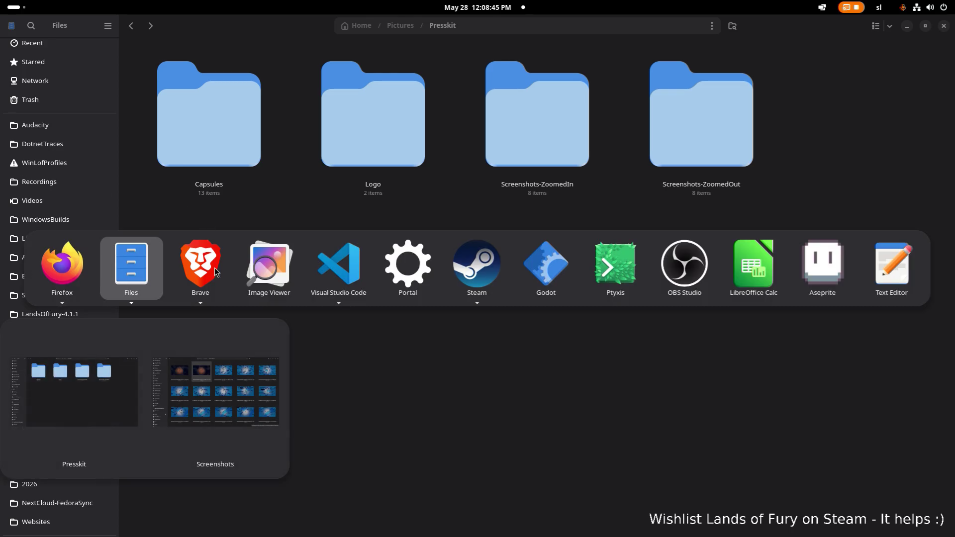
mouse_move(214, 275)
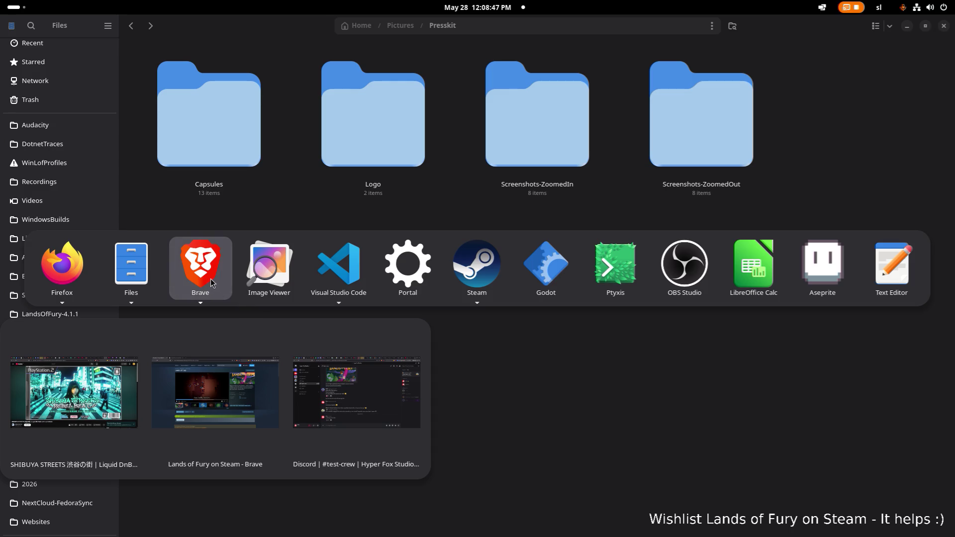
click(218, 393)
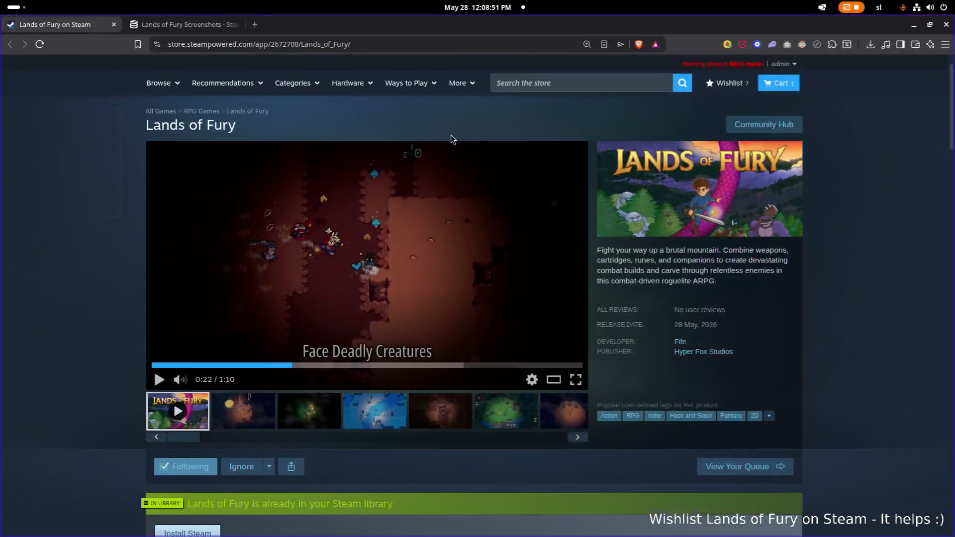
key(F5)
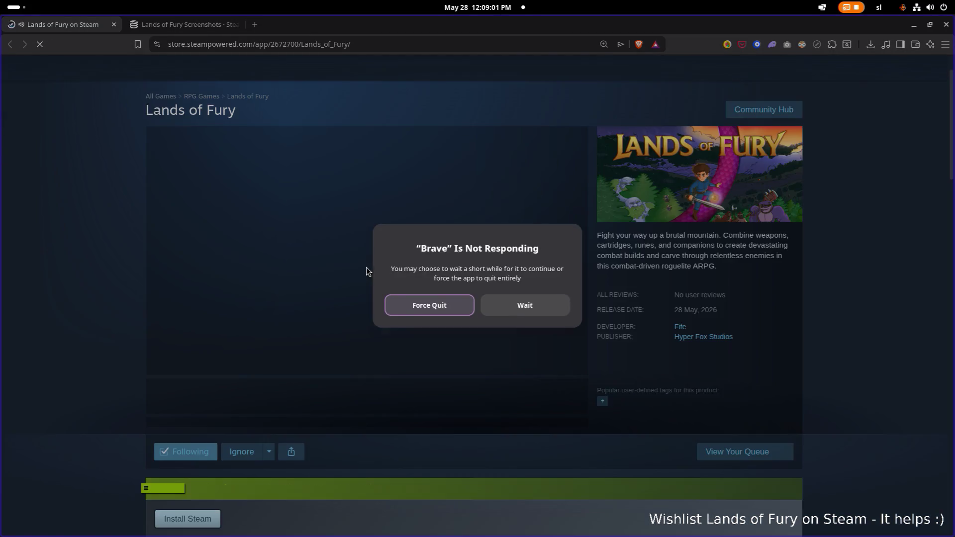
click(534, 307)
Play the gameplay trailer and click through each screenshot thumbnail in the media strip.
click(335, 273)
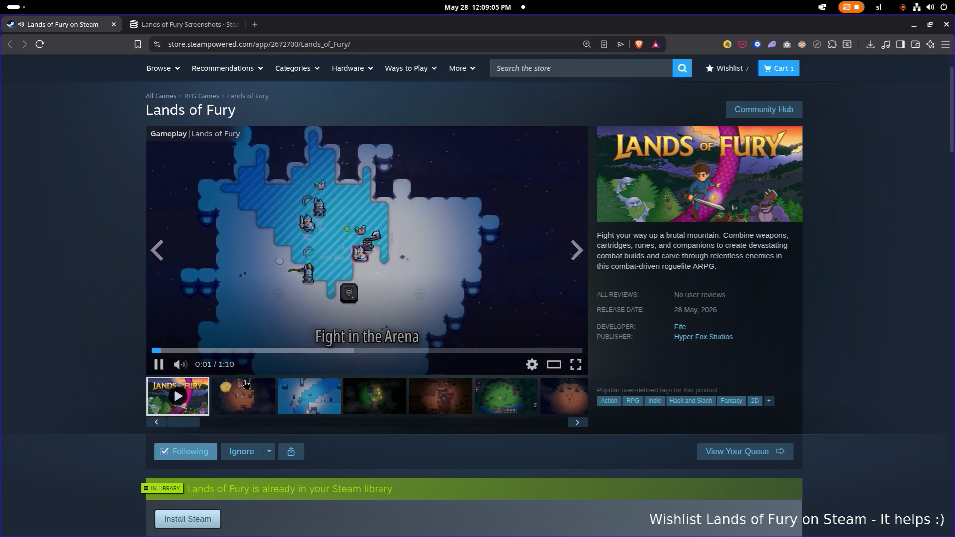
click(245, 385)
click(302, 404)
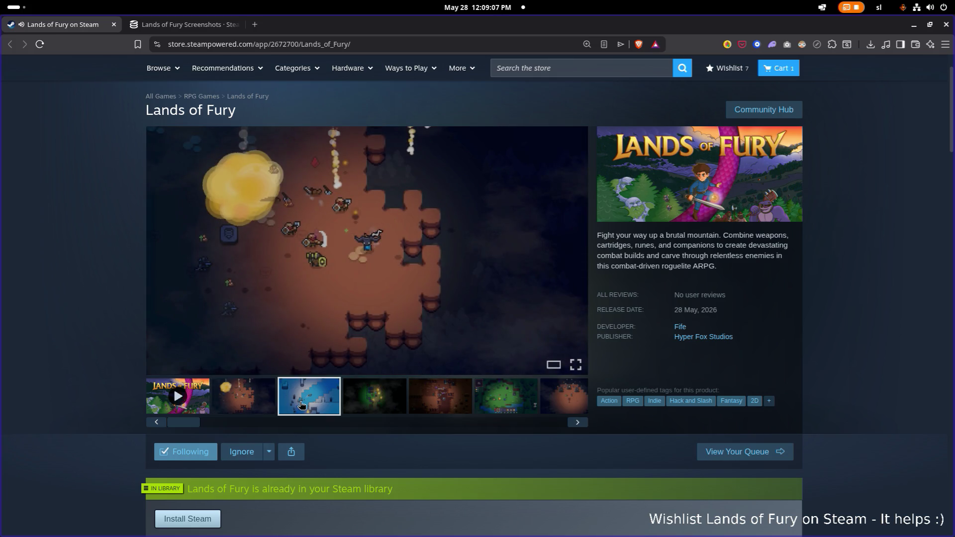
click(376, 404)
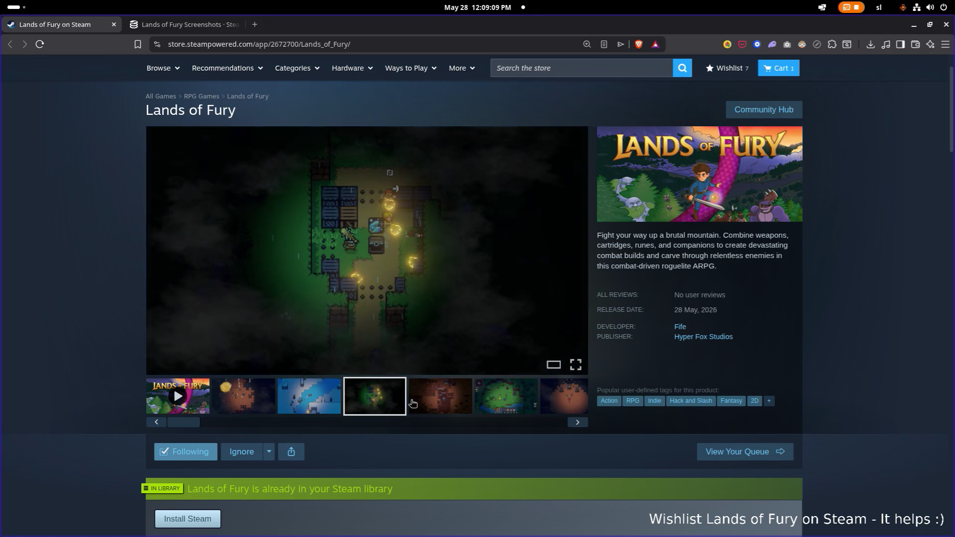
click(434, 403)
click(508, 403)
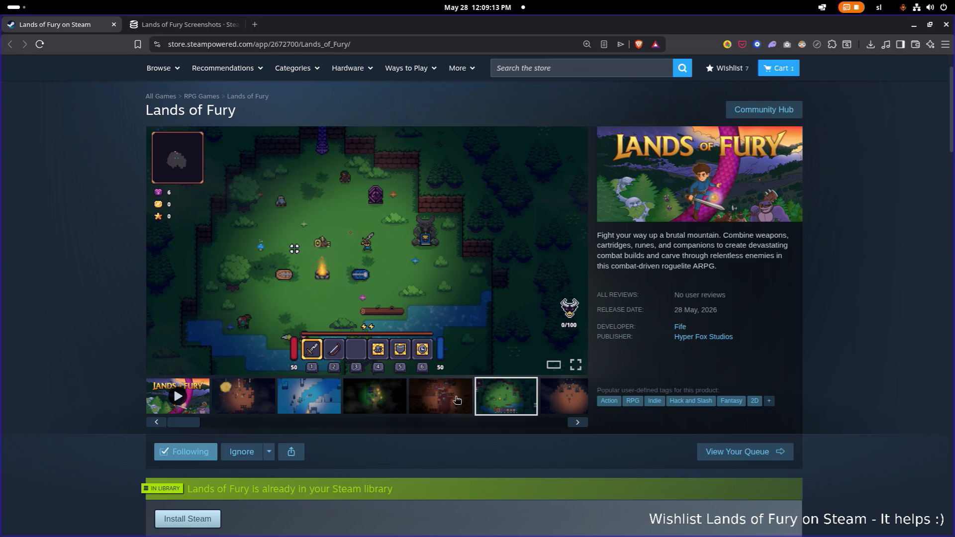
click(456, 402)
click(555, 403)
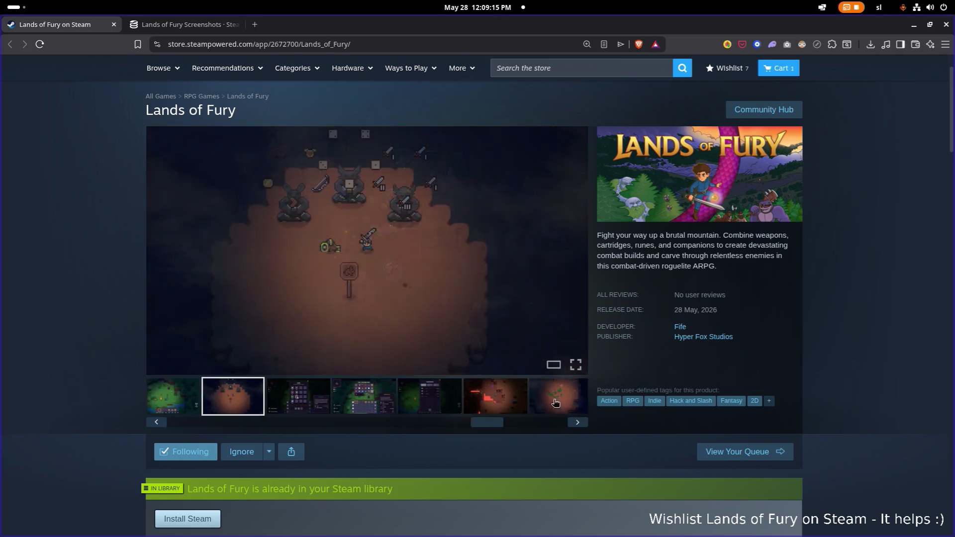
click(262, 408)
click(309, 406)
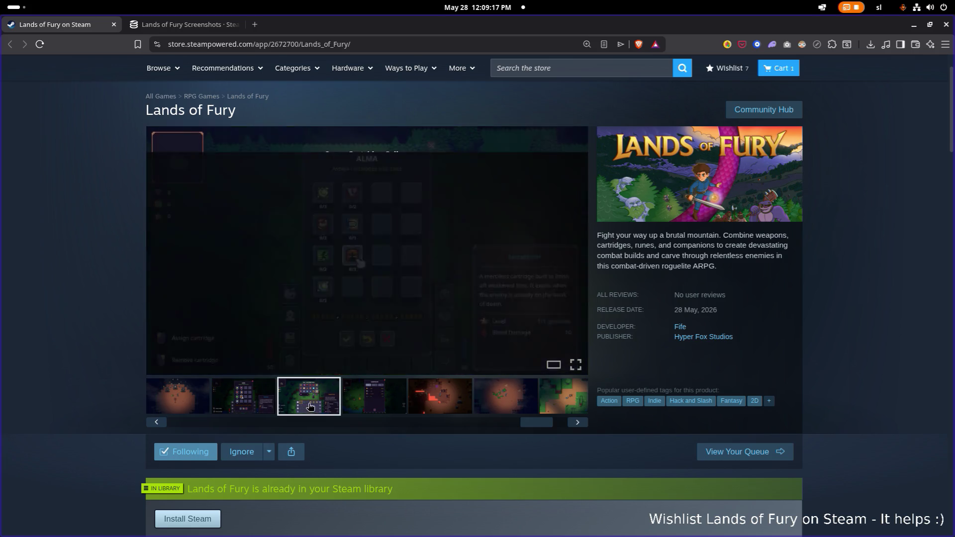
click(391, 398)
click(422, 399)
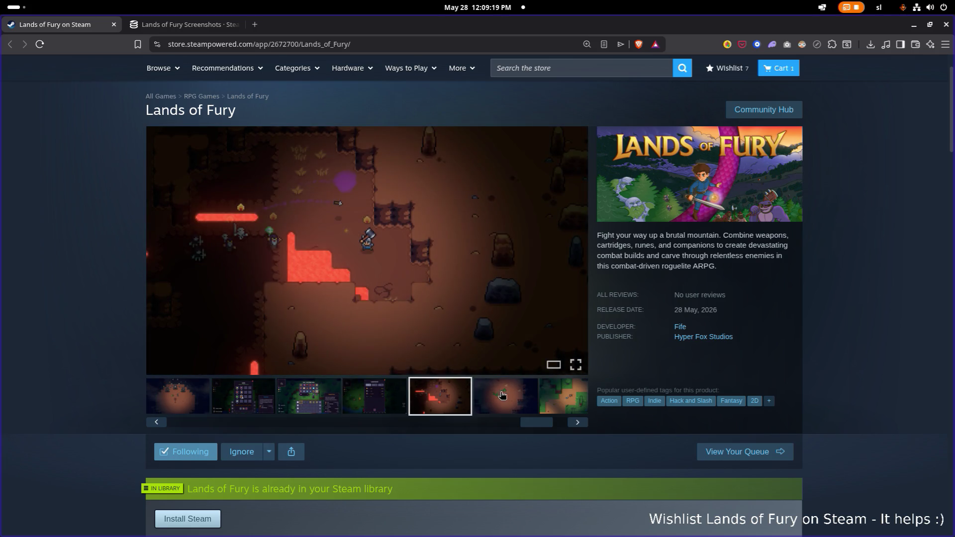
click(502, 396)
click(559, 396)
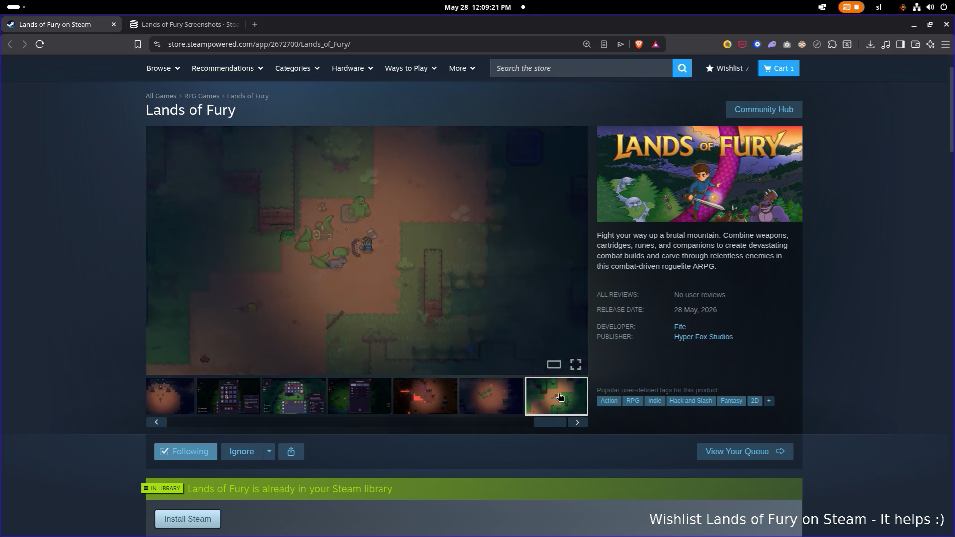
drag(550, 421, 185, 419)
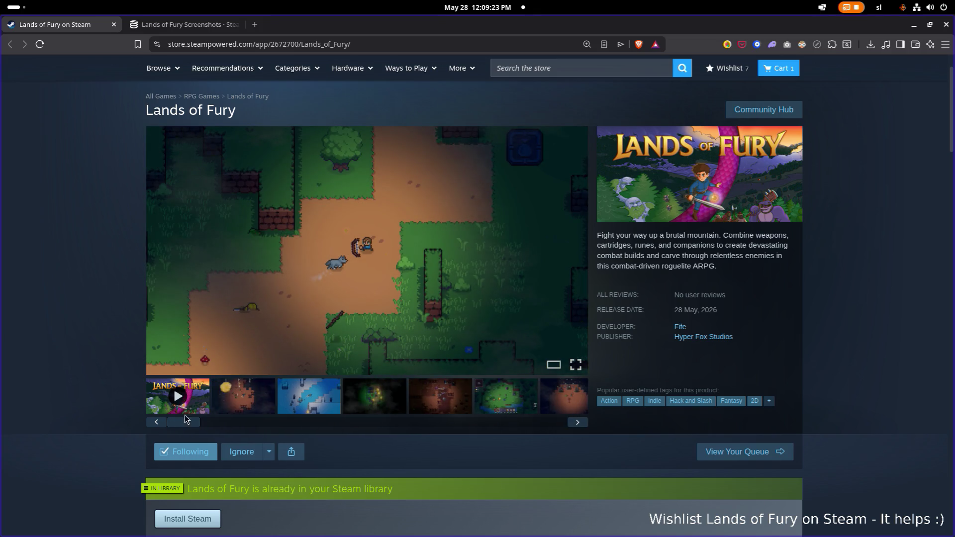
scroll(200, 245, down, 1)
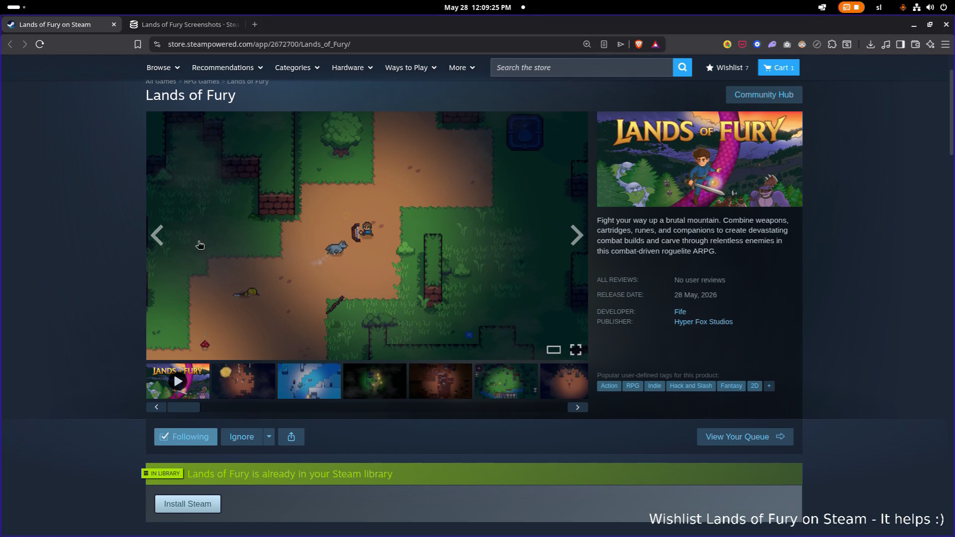
Expand the Accessibility Features (5) list to show Adjustable Difficulty, Camera Comfort and the rest.
scroll(389, 369, down, 5)
scroll(389, 369, down, 3)
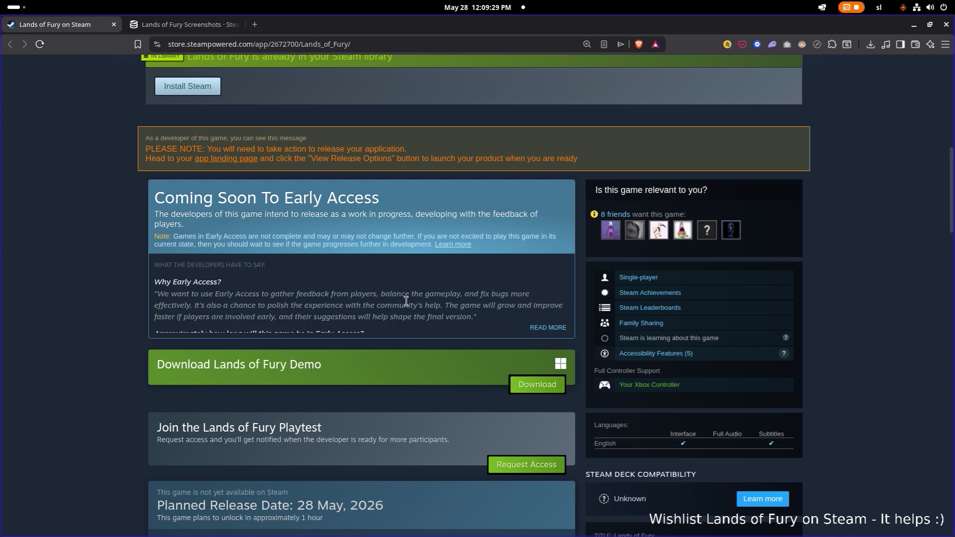
click(654, 352)
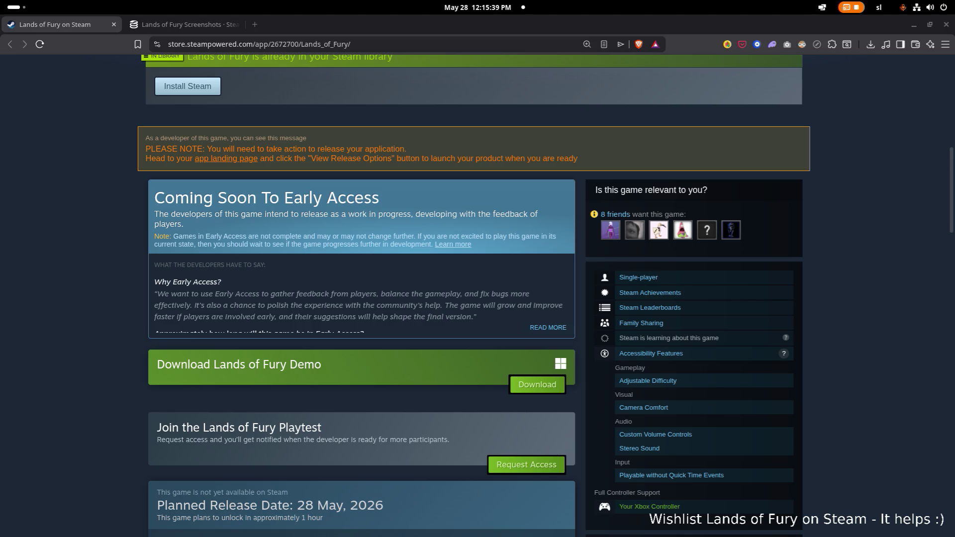
Scroll the store page to the Early Access notes, demo download and 28 May, 2026 release date.
scroll(6, 151, up, 1)
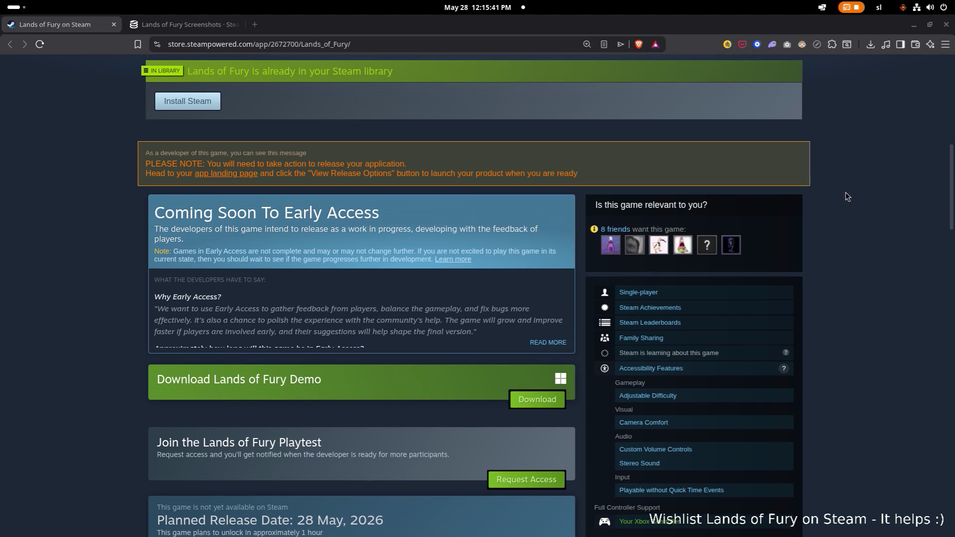
Minimize Brave to show Presskit with Capsules, Logo and both Screenshots folders, then return to the store.
click(920, 25)
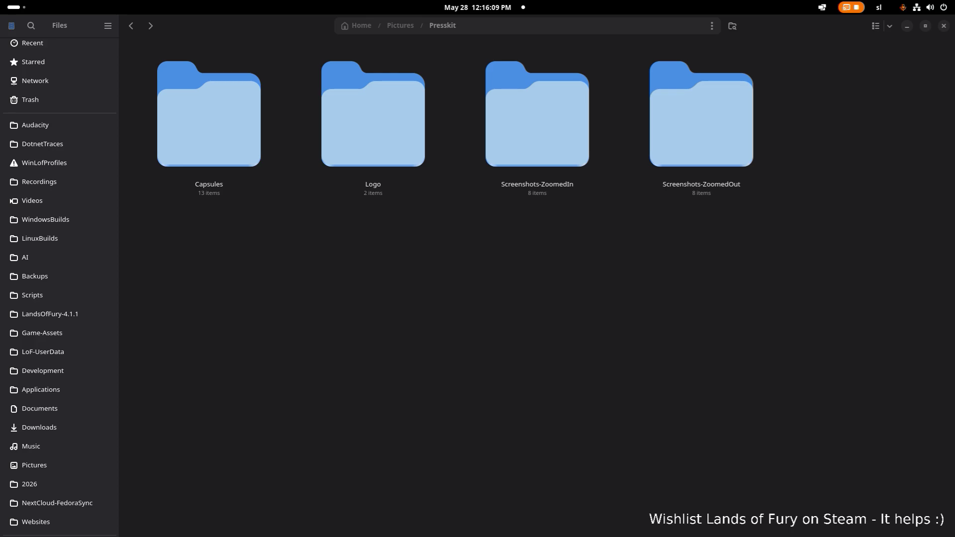
scroll(90, 318, up, 1)
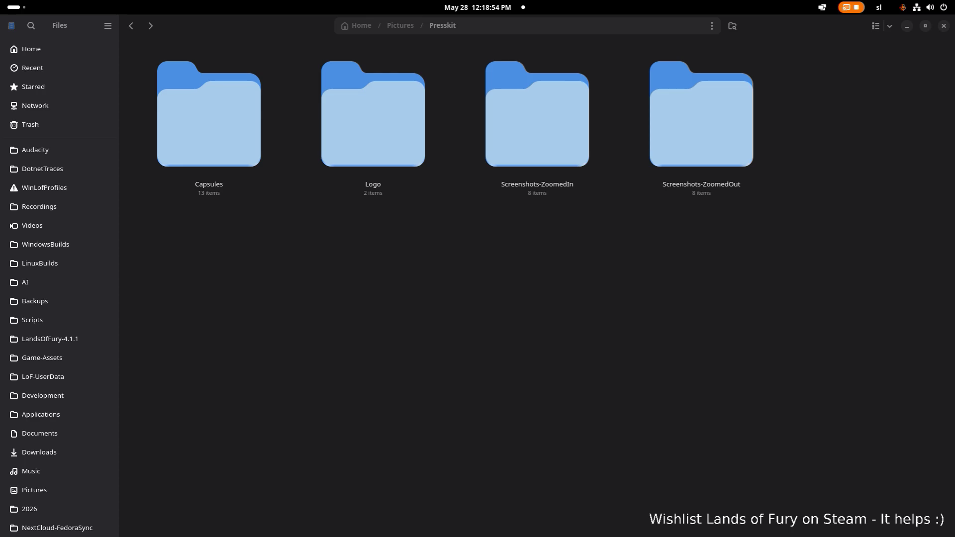
key(alt+Tab)
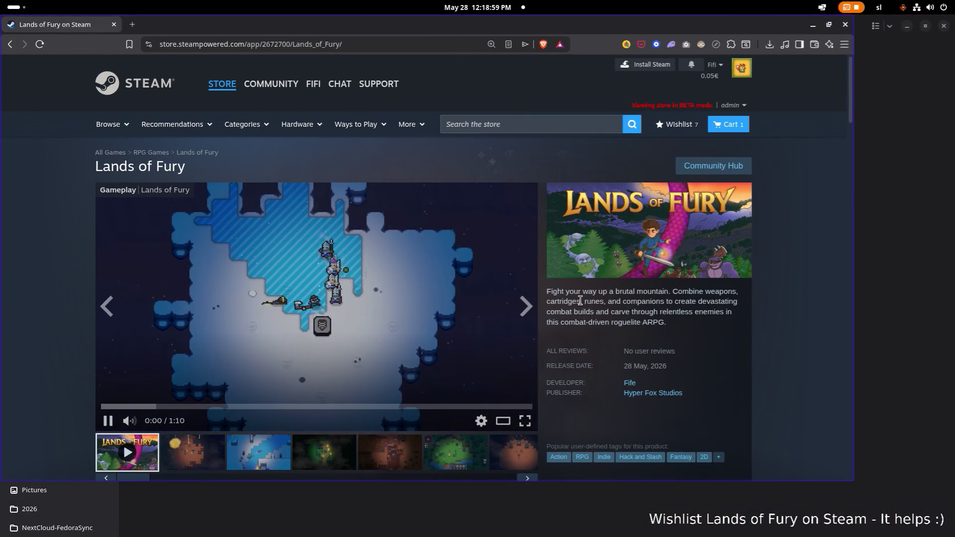
Select the short game description paragraph beside the Lands of Fury trailer.
triple_click(578, 294)
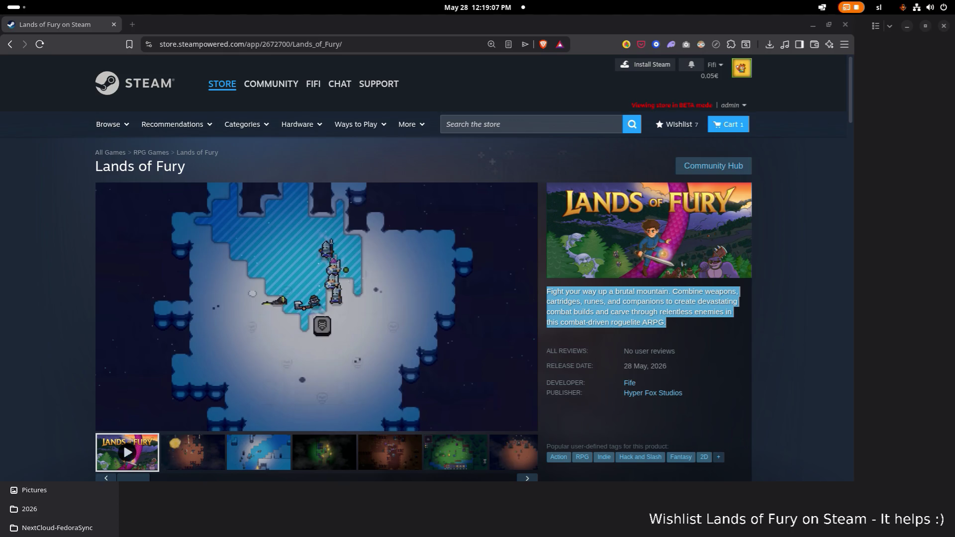
scroll(221, 229, down, 15)
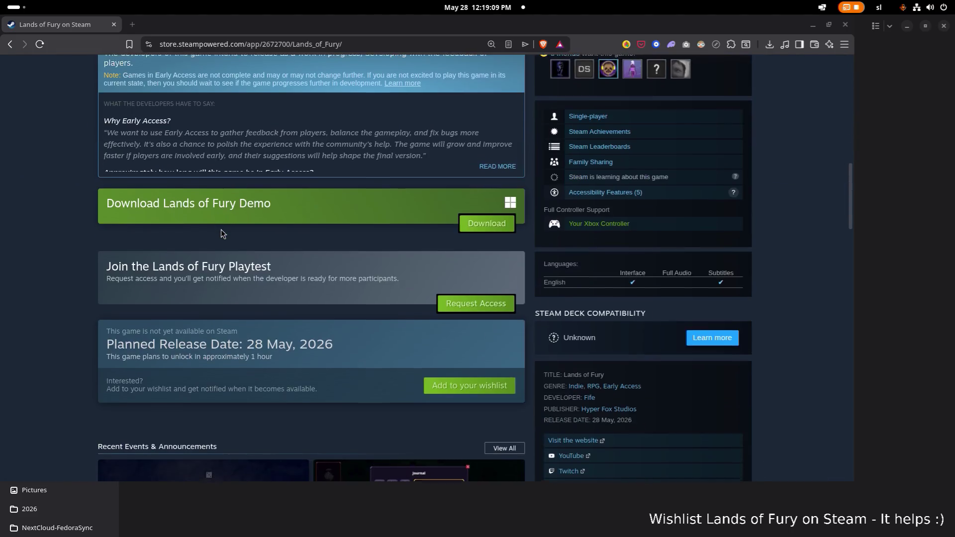
Select the About This Game text from "You crash" through "You build one.".
scroll(221, 233, down, 6)
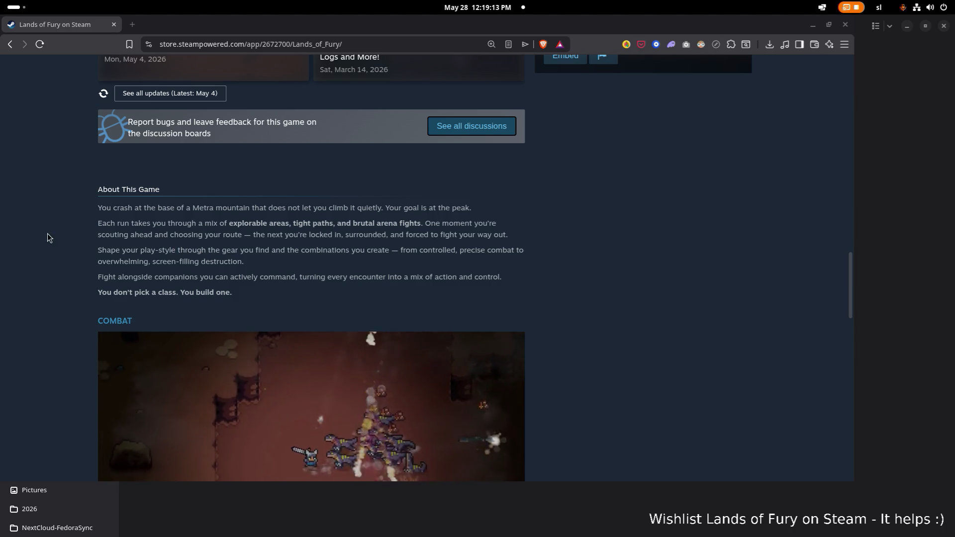
drag(97, 206, 234, 294)
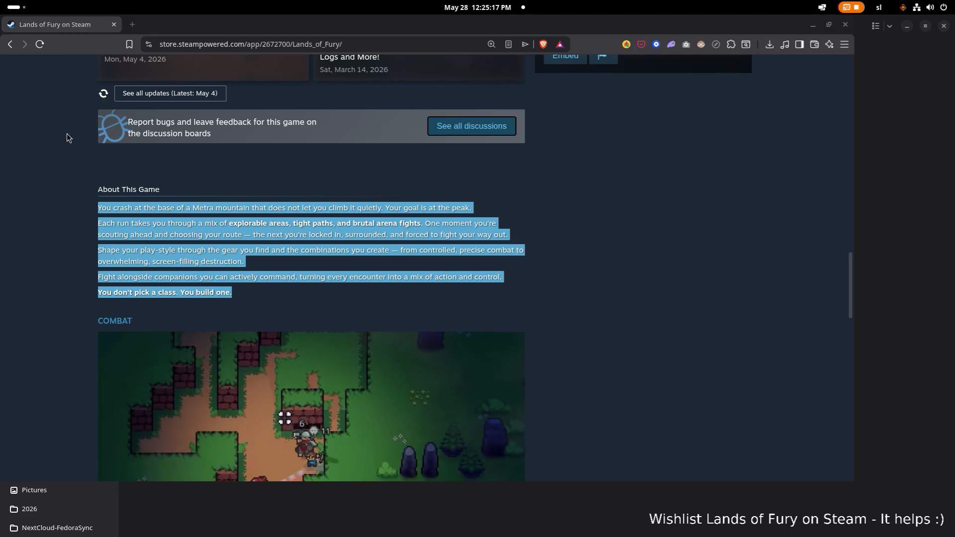
Deselect the About text, scroll through the store page's sections, and select the page URL.
click(589, 174)
scroll(589, 175, up, 15)
scroll(565, 175, down, 5)
scroll(548, 190, down, 10)
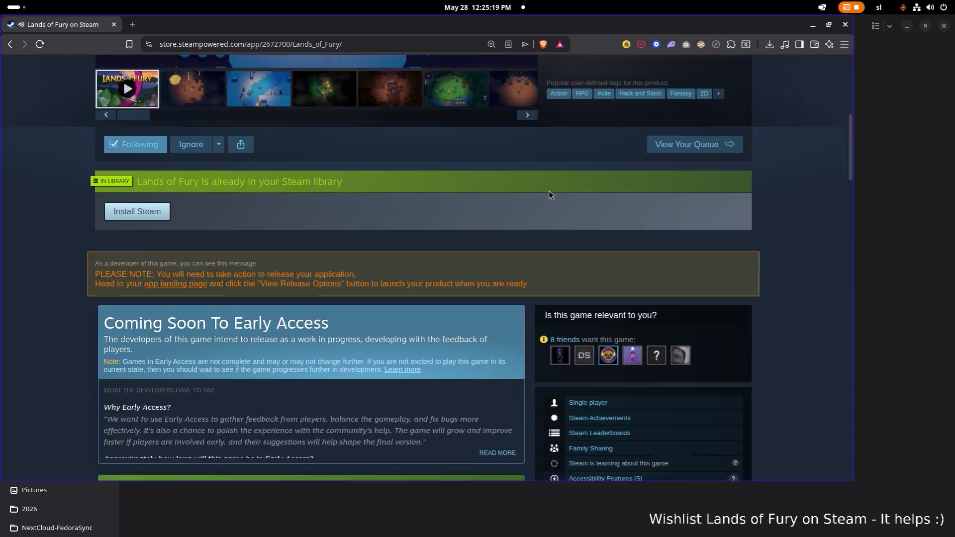
scroll(503, 308, up, 9)
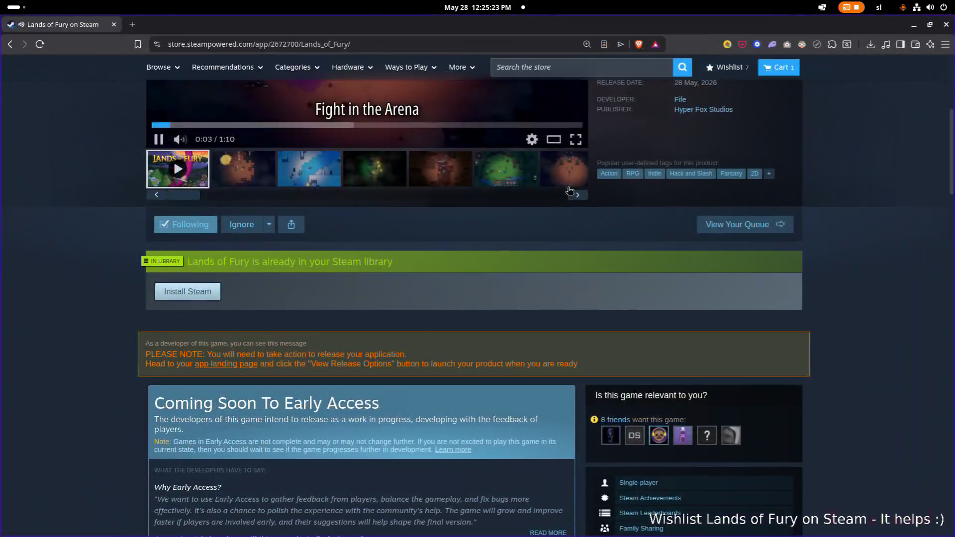
scroll(548, 239, down, 5)
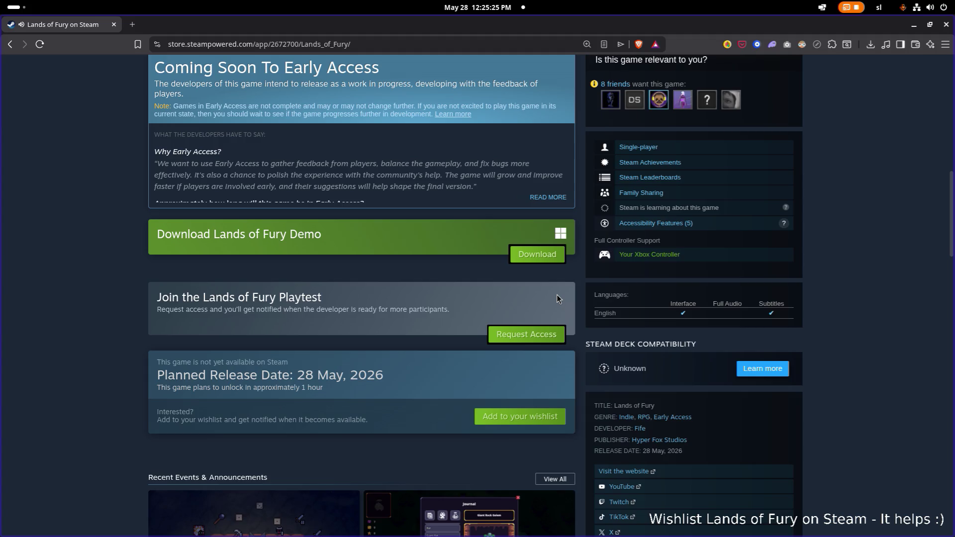
scroll(557, 294, up, 7)
scroll(704, 195, up, 3)
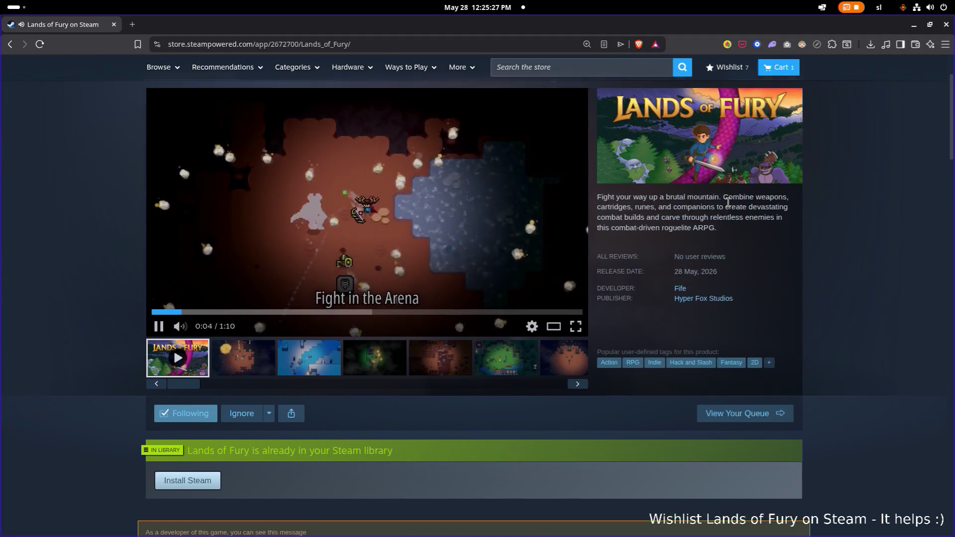
scroll(660, 228, down, 7)
scroll(661, 229, up, 1)
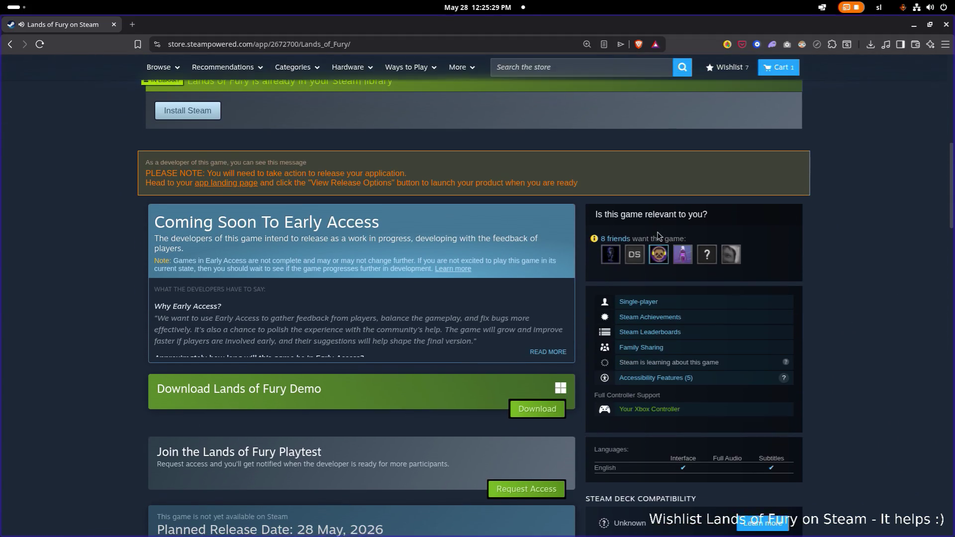
scroll(659, 230, down, 3)
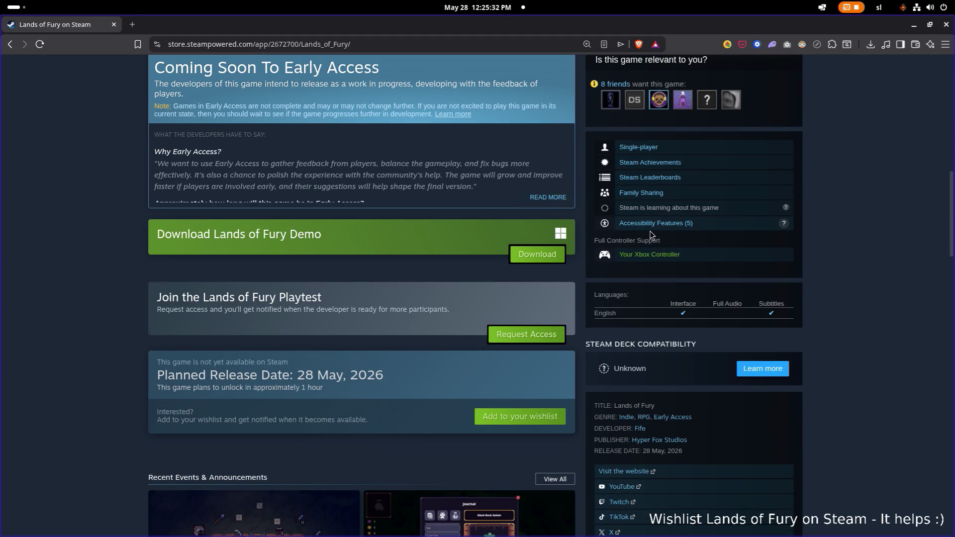
scroll(649, 230, up, 5)
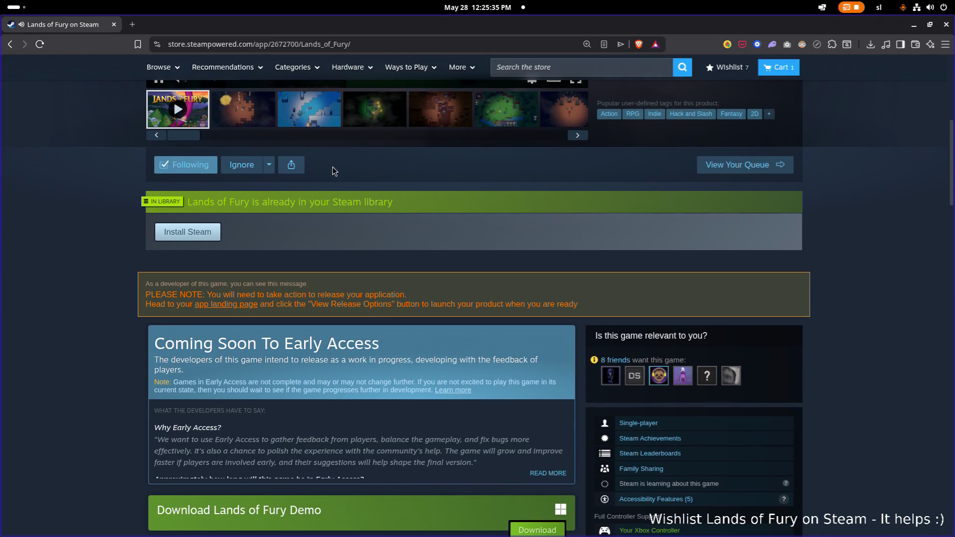
scroll(332, 170, up, 6)
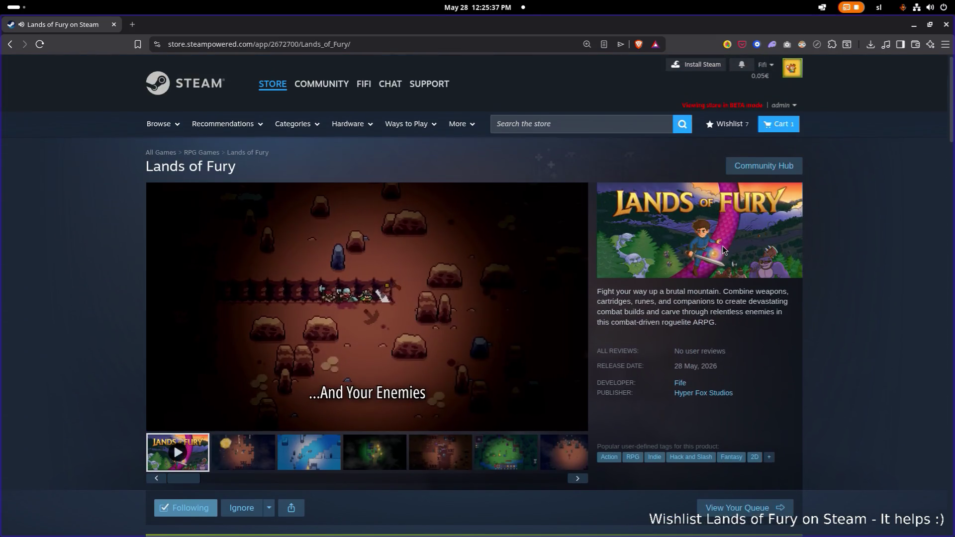
scroll(723, 250, down, 6)
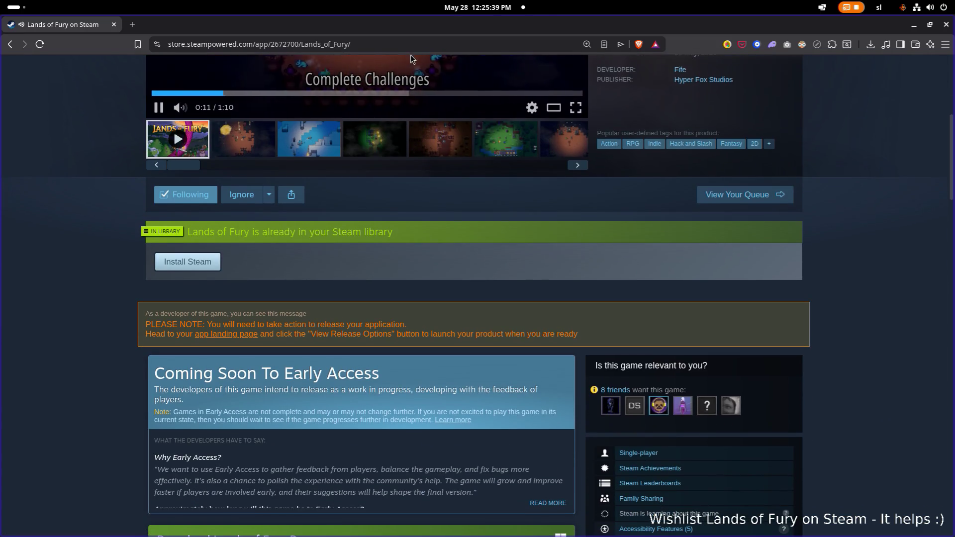
click(411, 44)
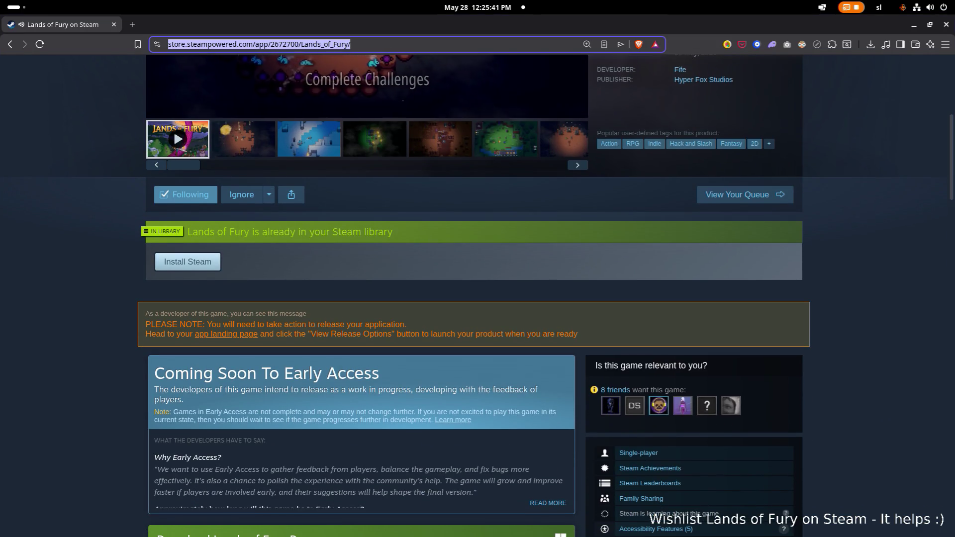
Scroll the store page down to Coming Soon To Early Access and the developer release notice.
key(alt+Tab)
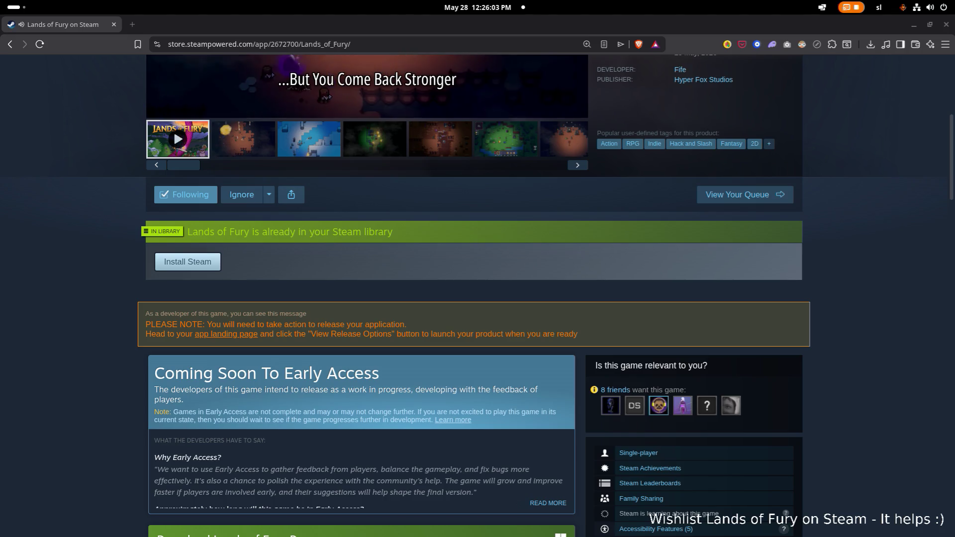
mouse_move(182, 88)
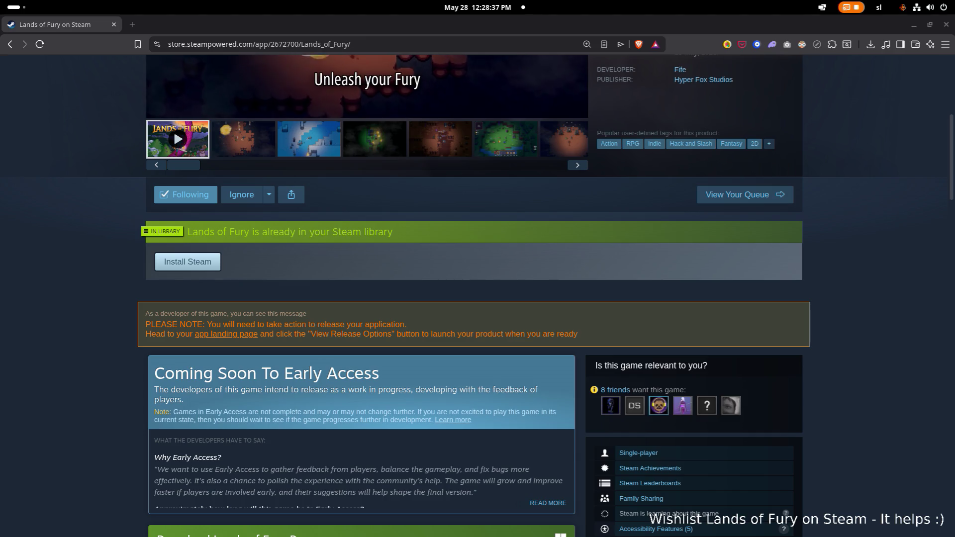
scroll(229, 352, down, 15)
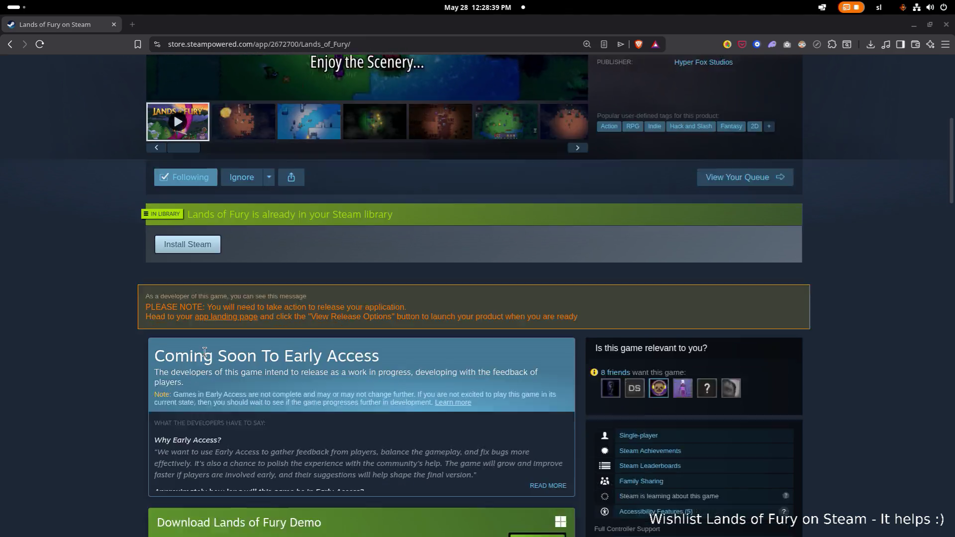
Scroll to About This Game and select part of its description.
scroll(256, 383, down, 1)
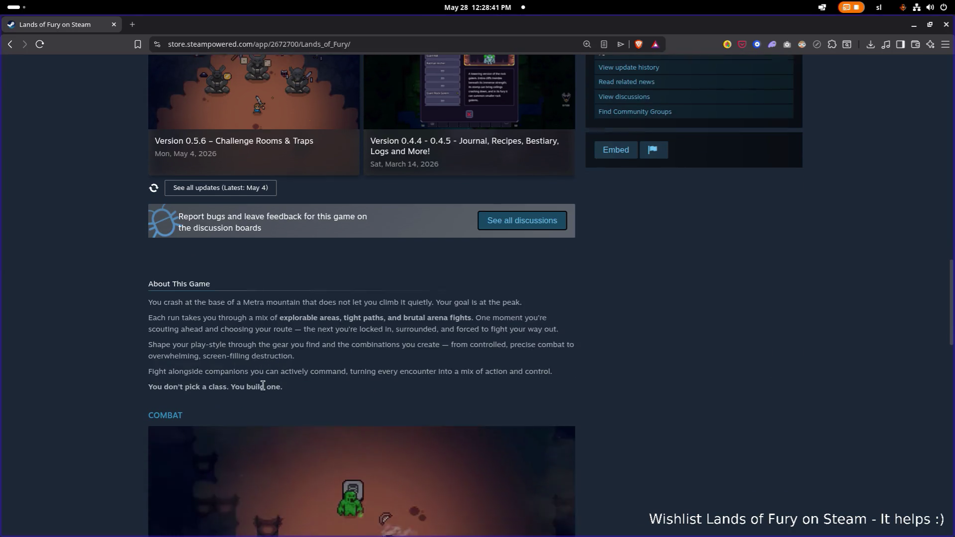
drag(300, 388, 241, 340)
scroll(227, 339, down, 10)
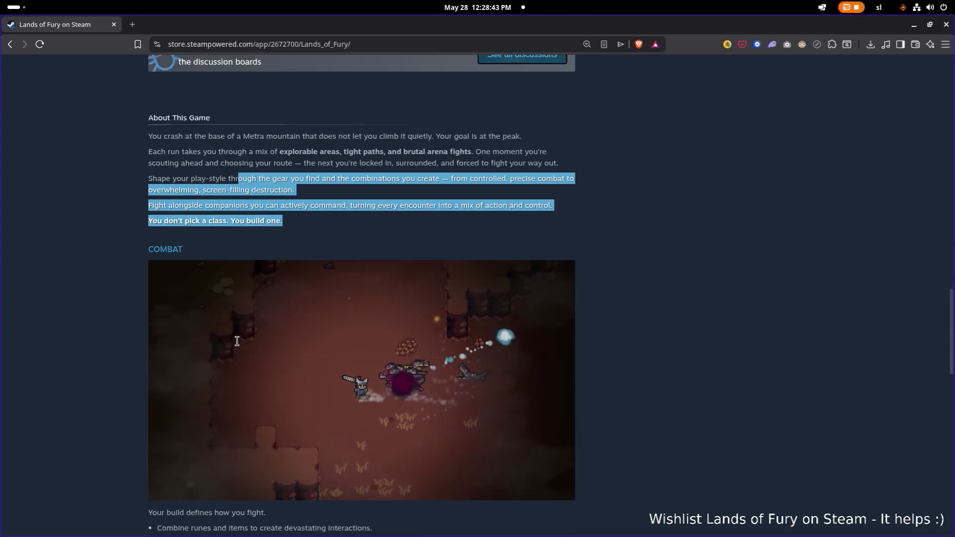
scroll(373, 205, up, 1)
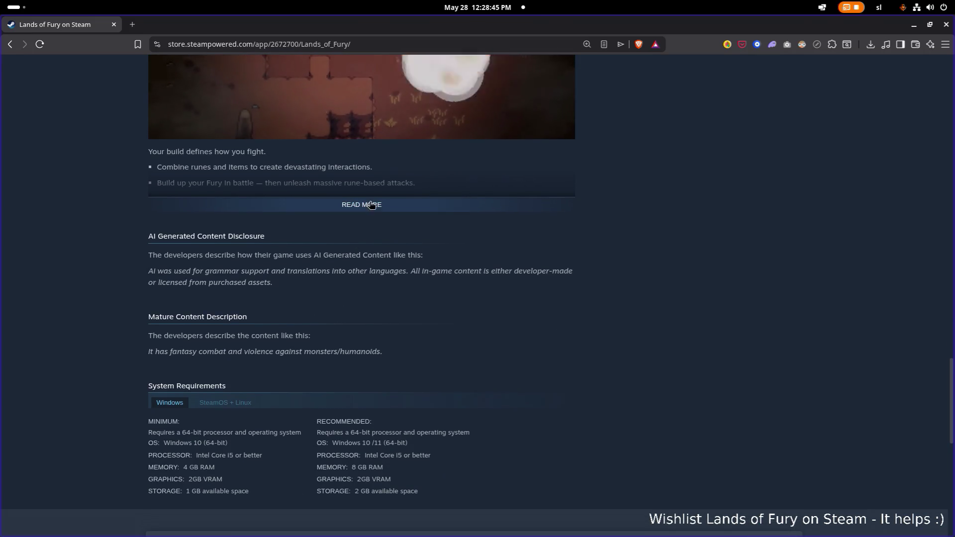
Expand the full description with READ MORE, read through it, then show the IGDB change page.
click(371, 206)
scroll(289, 300, down, 15)
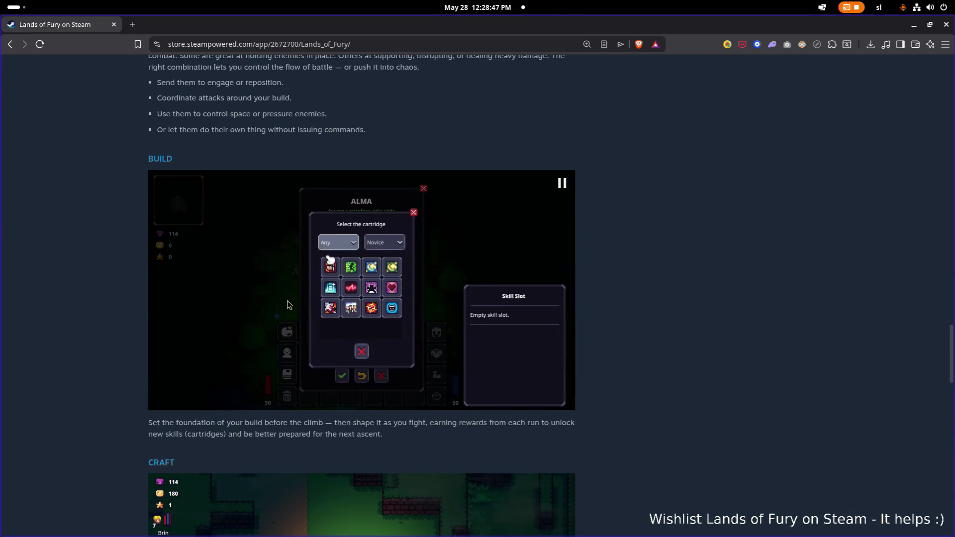
scroll(287, 301, down, 5)
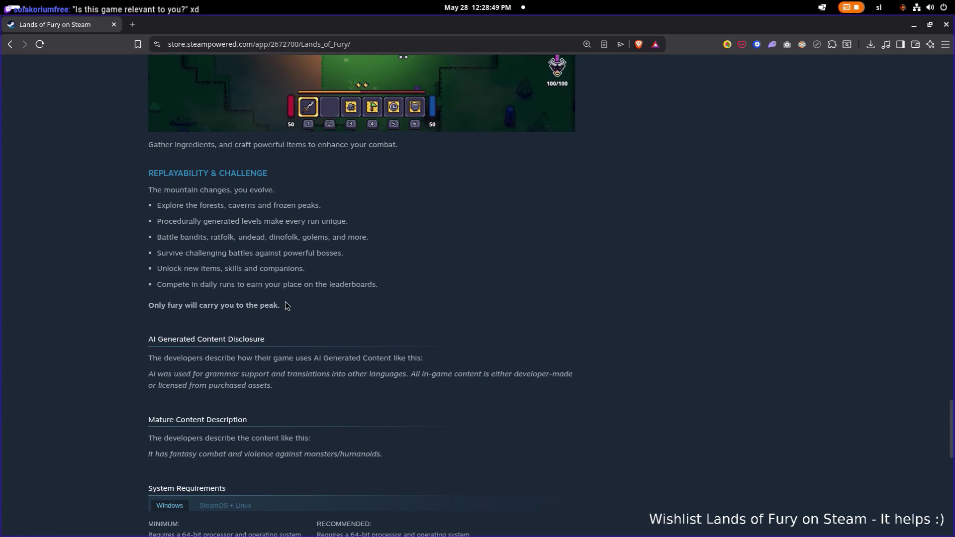
scroll(285, 302, up, 20)
scroll(286, 305, up, 3)
mouse_move(285, 300)
mouse_down()
mouse_move(282, 185)
mouse_move(533, 186)
mouse_move(148, 188)
mouse_up()
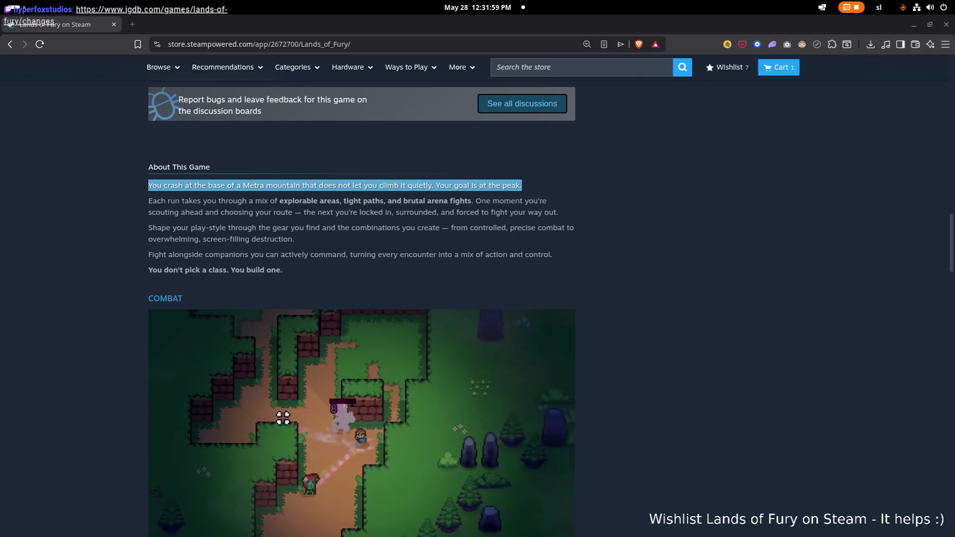
click(199, 10)
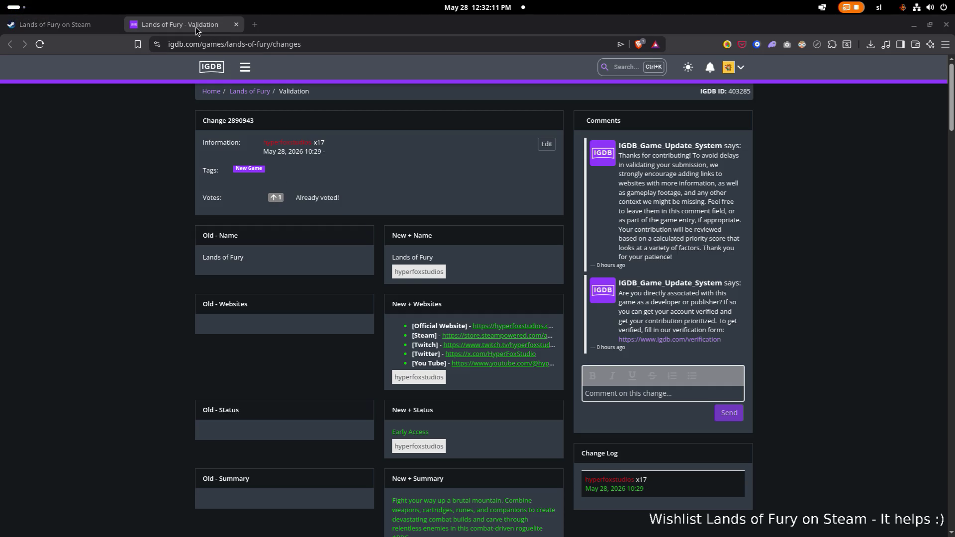
key(ctrl+w)
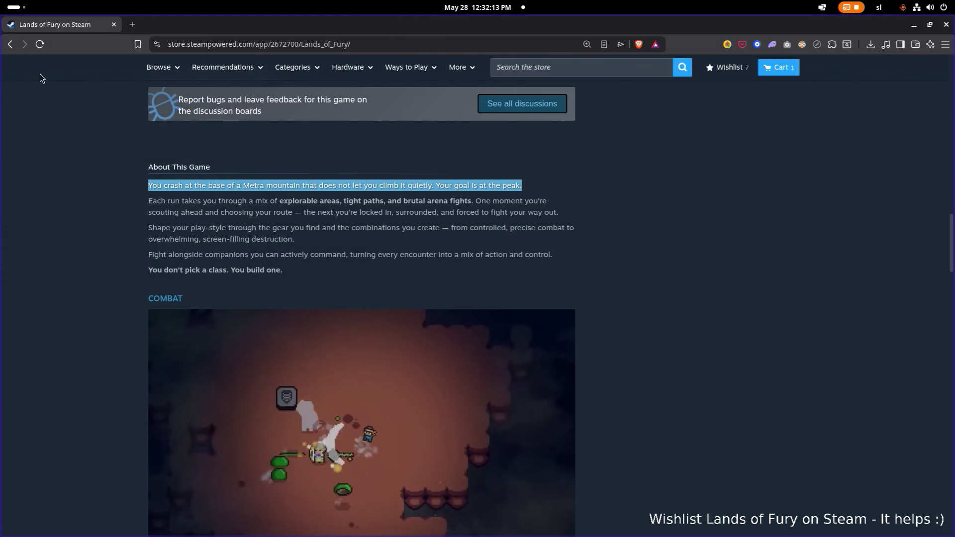
scroll(376, 179, down, 3)
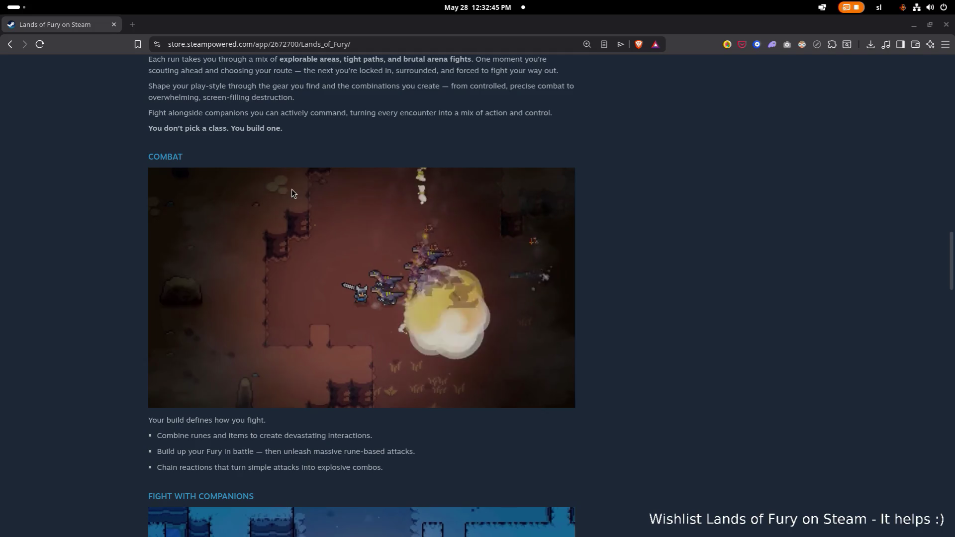
Scroll the Lands of Fury page back up to its title, gameplay trailer and release details.
key(super)
scroll(665, 148, up, 15)
scroll(664, 147, down, 2)
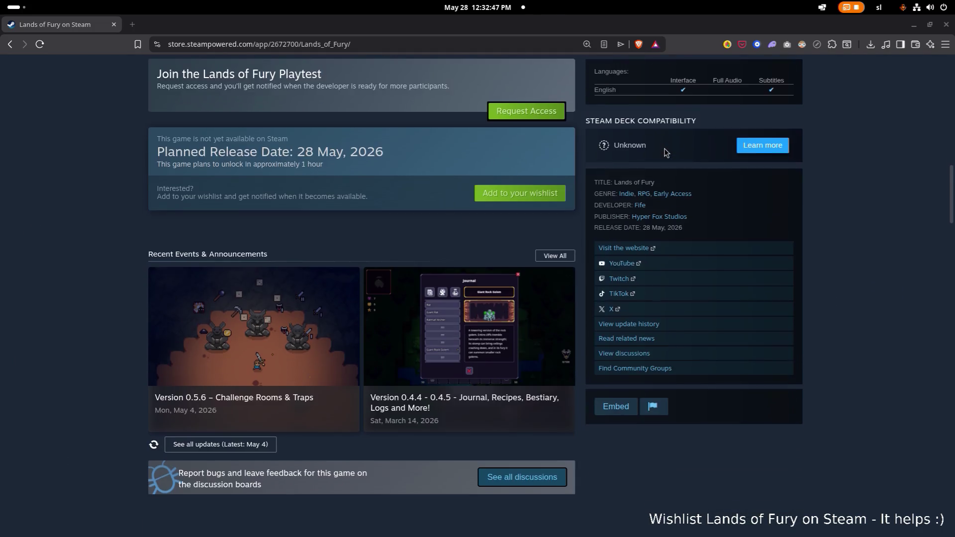
scroll(664, 149, up, 10)
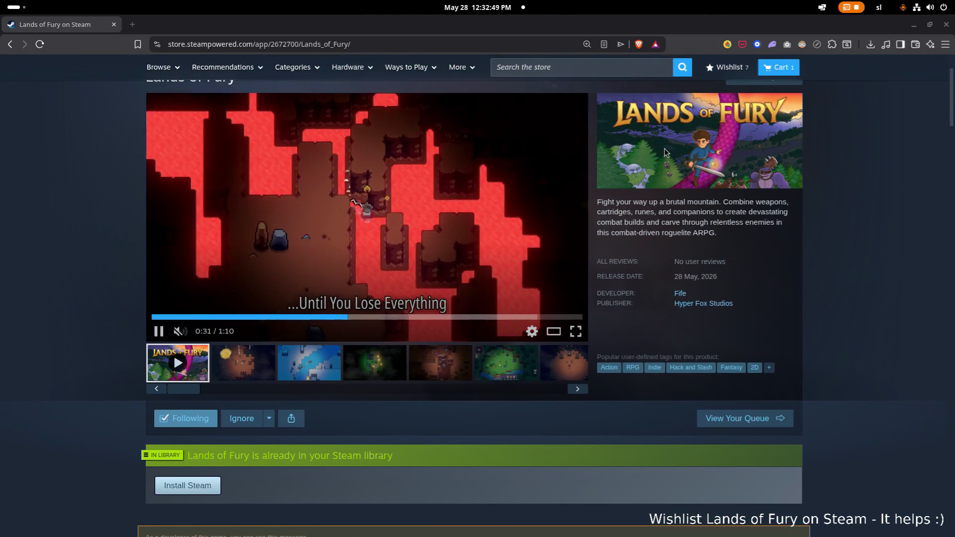
scroll(665, 151, up, 2)
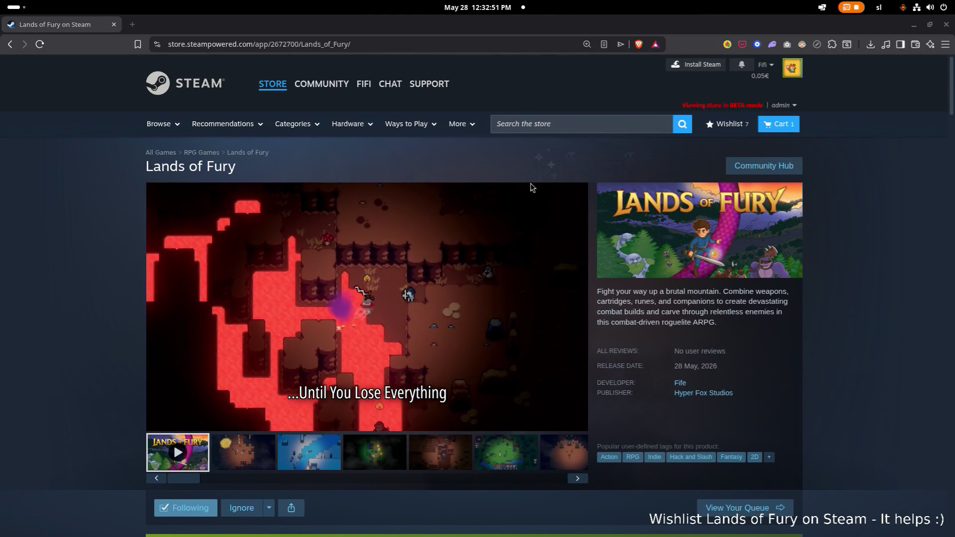
key(alt+Tab)
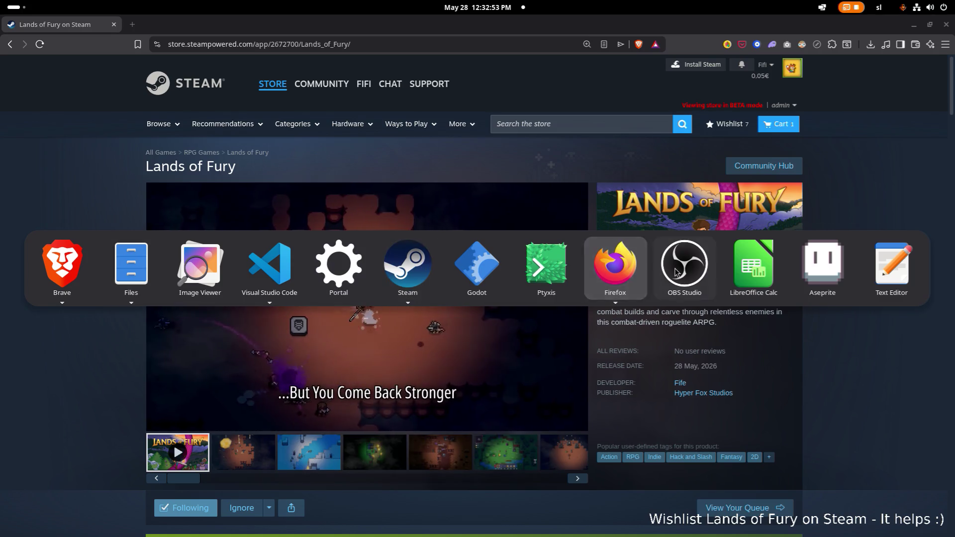
key(Escape)
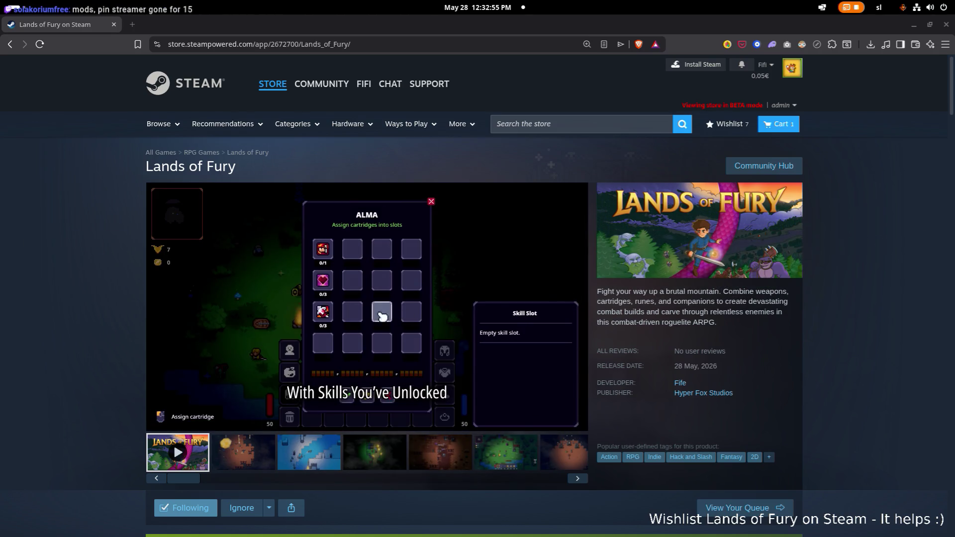